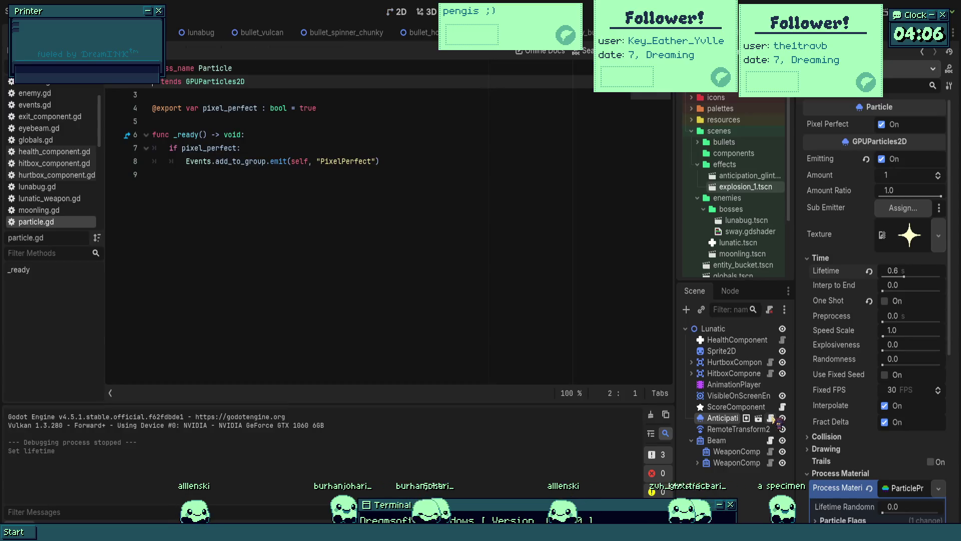
# - Open beam.gd for editing and back out a stray line break after line 20
pyautogui.click(772, 451)
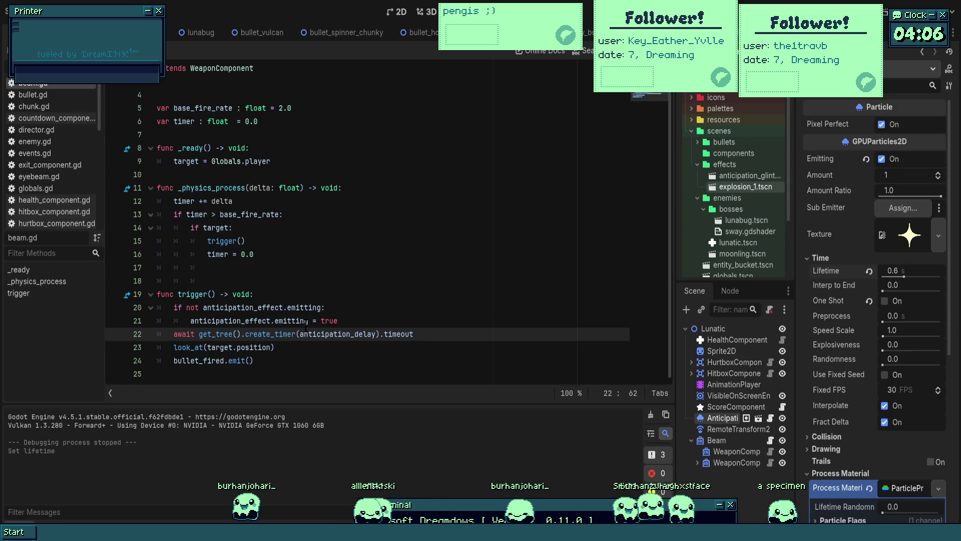
pyautogui.click(339, 308)
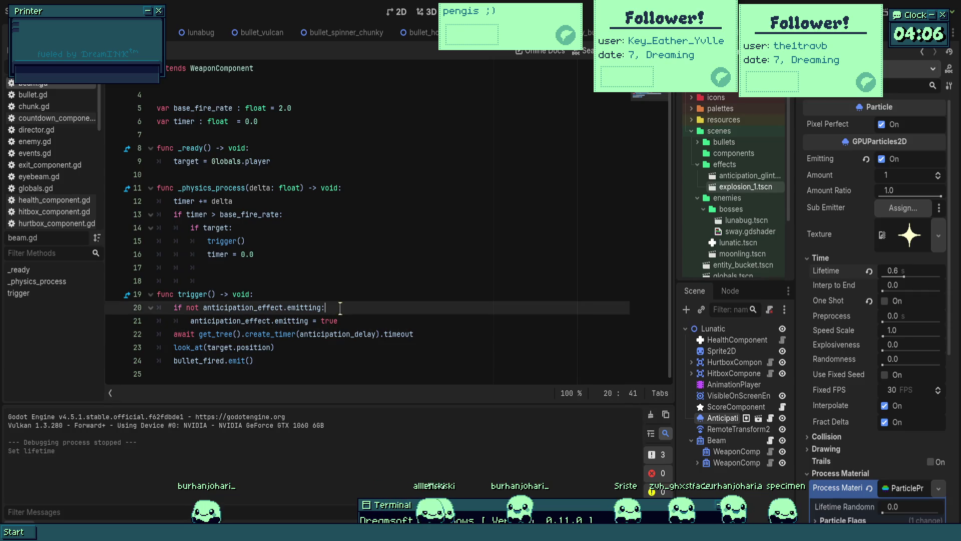
pyautogui.press('Return')
pyautogui.press('BackSpace')
pyautogui.press('BackSpace')
pyautogui.press('BackSpace')
pyautogui.press('BackSpace')
# - Add anticipation_effect.restart() as trigger()'s first line, save, and run the game
pyautogui.click(365, 298)
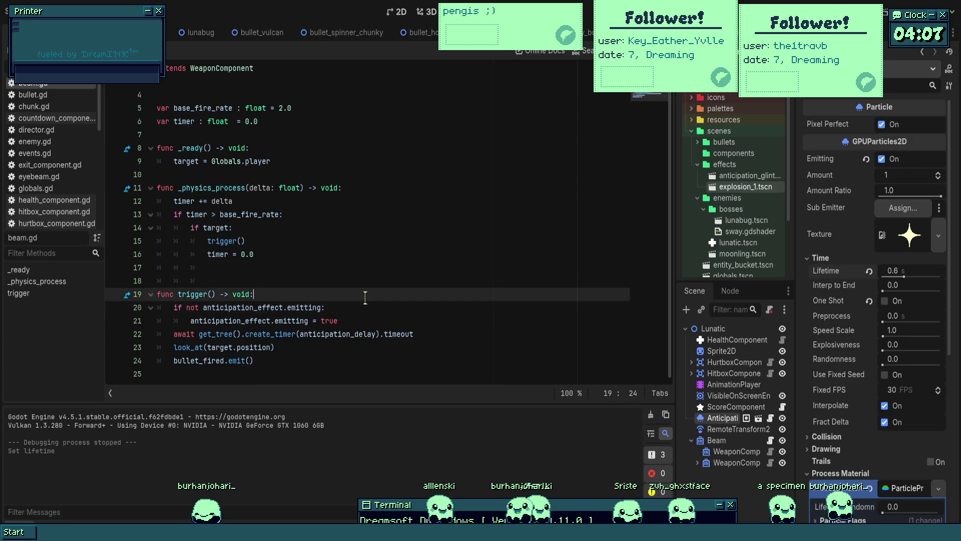
pyautogui.press('Return')
pyautogui.write('anticipation_effect.')
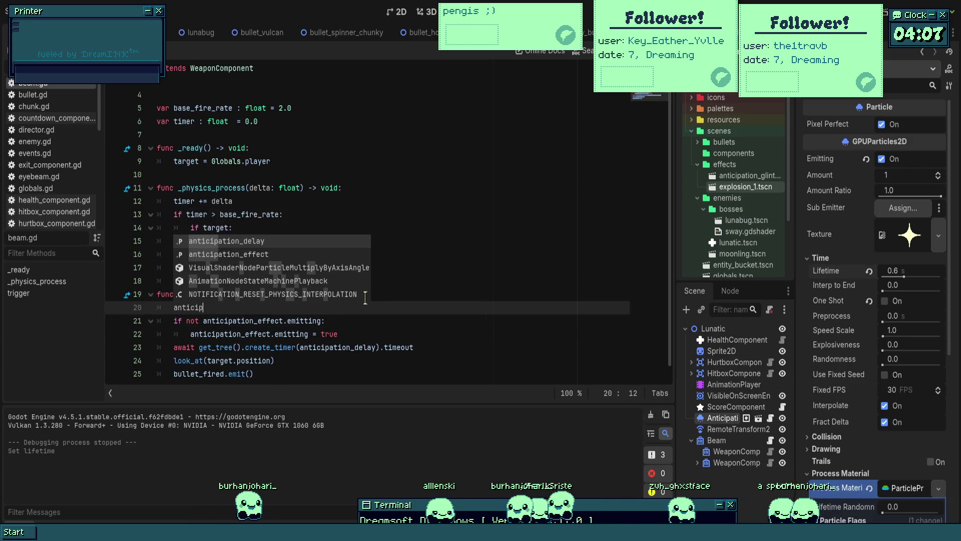
pyautogui.write('res')
pyautogui.press('Return')
pyautogui.hotkey('ctrl', 's')
pyautogui.click(525, 268)
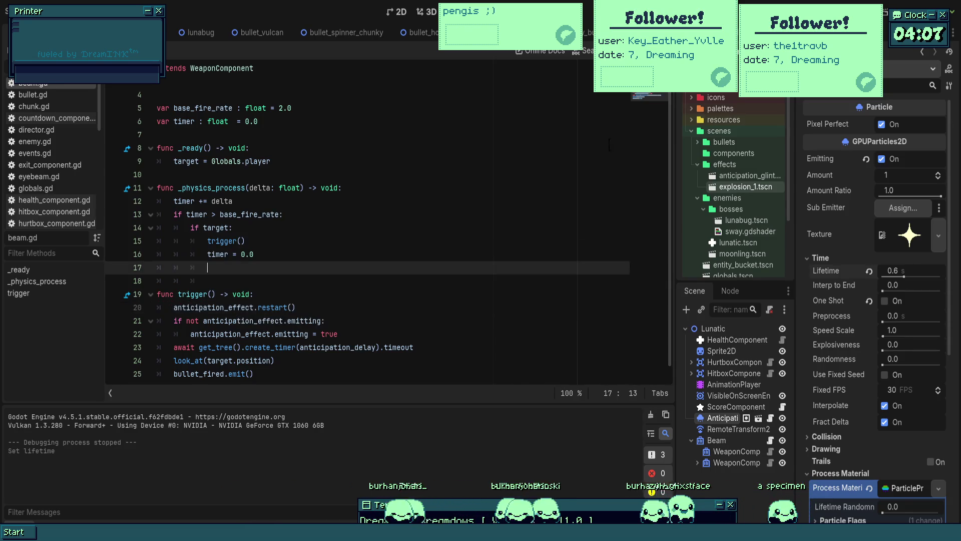
pyautogui.press('F5')
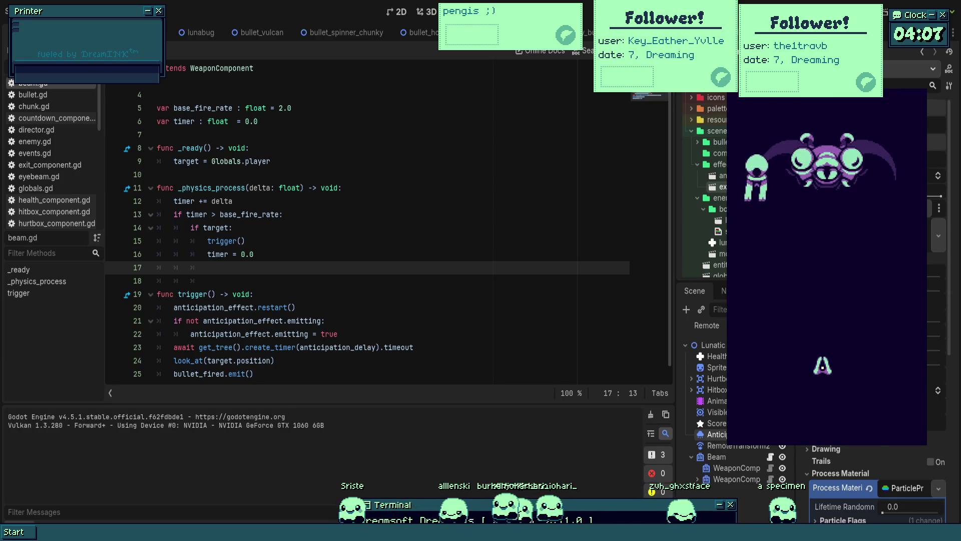
# - Enable One Shot on the anticipation particles and play-test it in the boss fight
pyautogui.press('Escape')
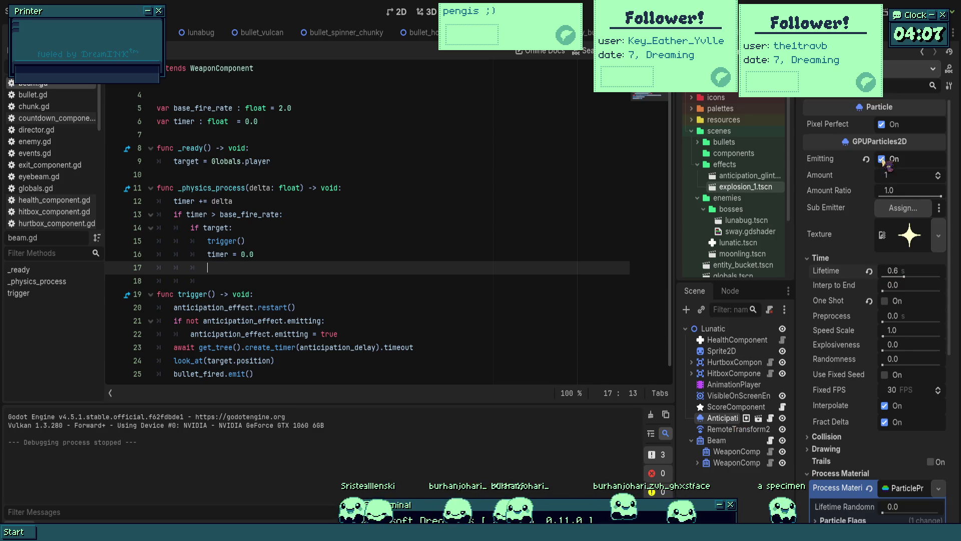
pyautogui.click(884, 301)
pyautogui.press('F5')
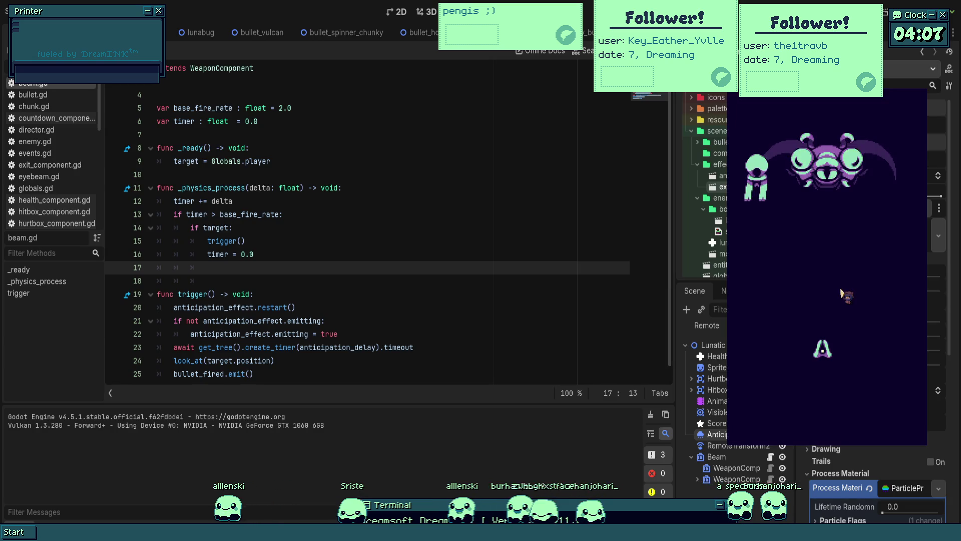
pyautogui.press('Left')
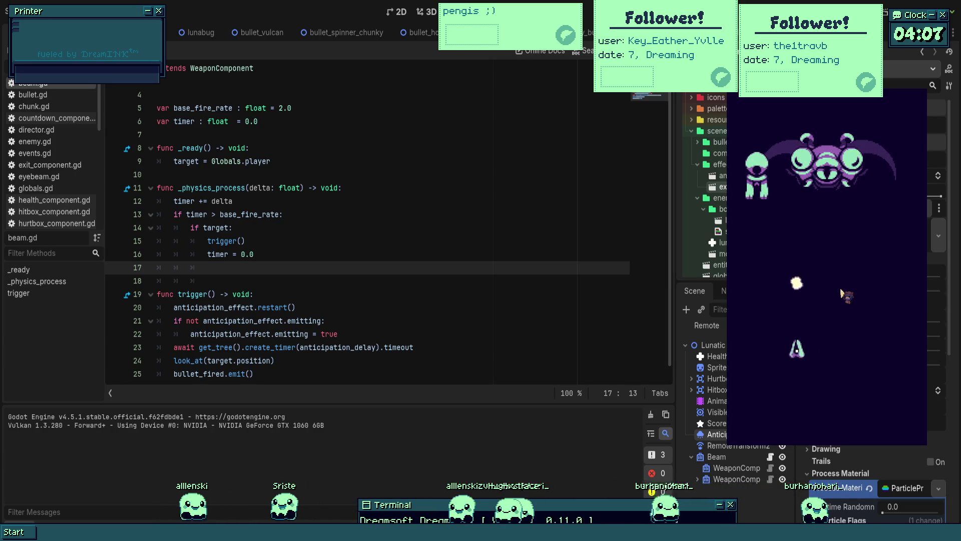
pyautogui.press('Right')
pyautogui.press('Up')
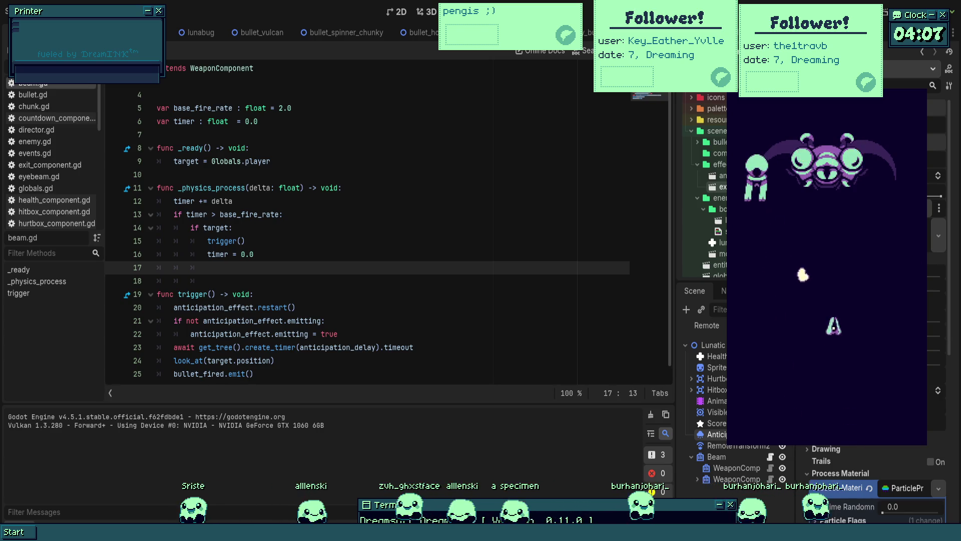
pyautogui.press('F8')
pyautogui.write('0.8')
# - Set the particle Lifetime to 0.8 seconds and play-test again
pyautogui.press('Return')
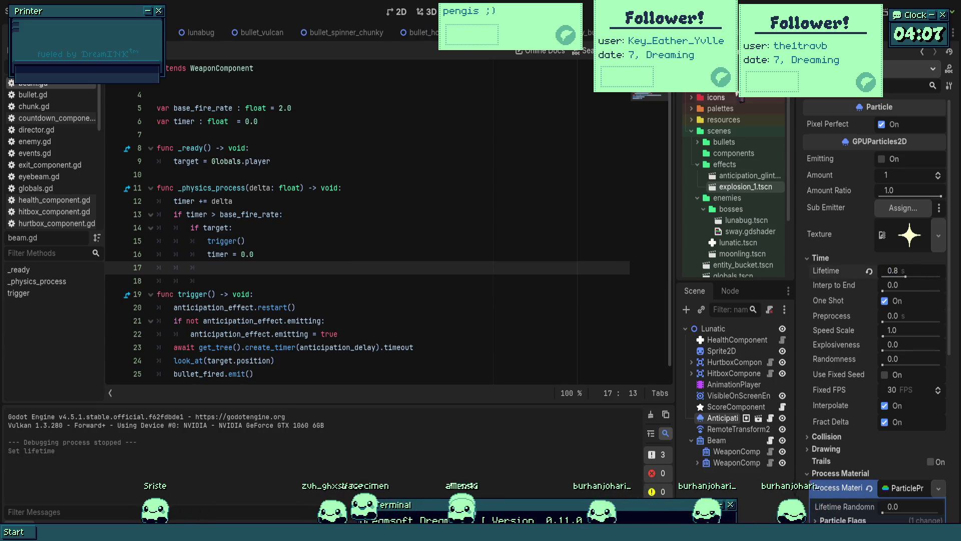
pyautogui.press('F5')
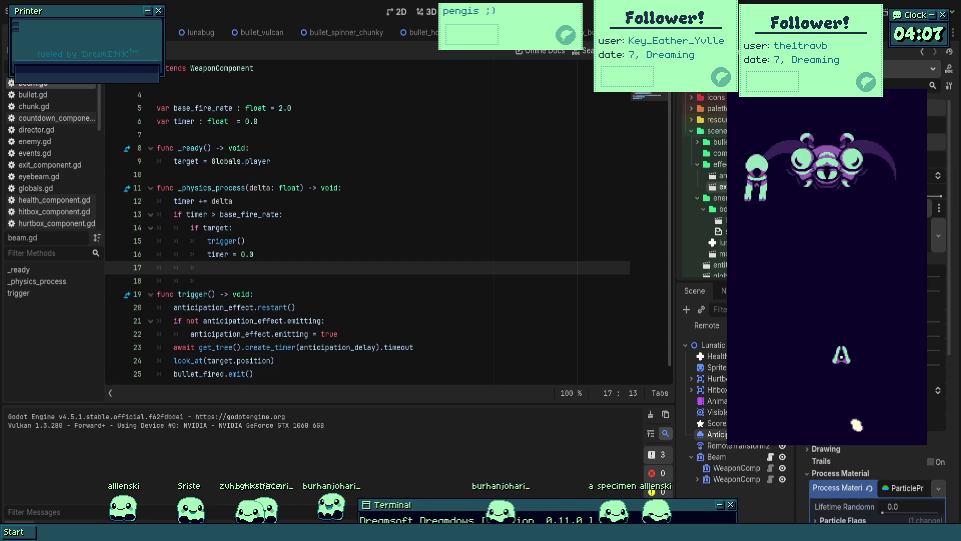
pyautogui.press('Escape')
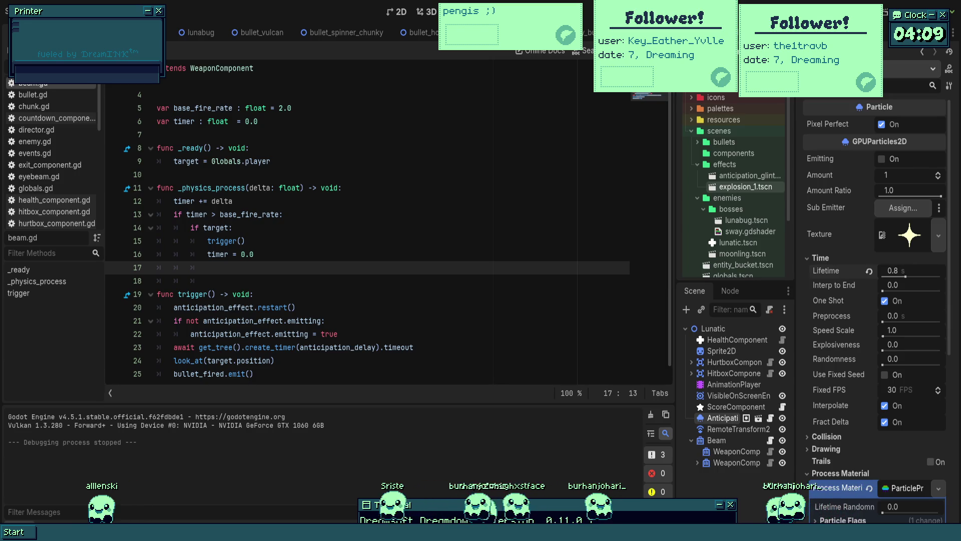
# - Show the scene in 2D, run the boss fight, dodge its fire with the arrow keys, then stop
pyautogui.hotkey('ctrl', 'F1')
pyautogui.press('F5')
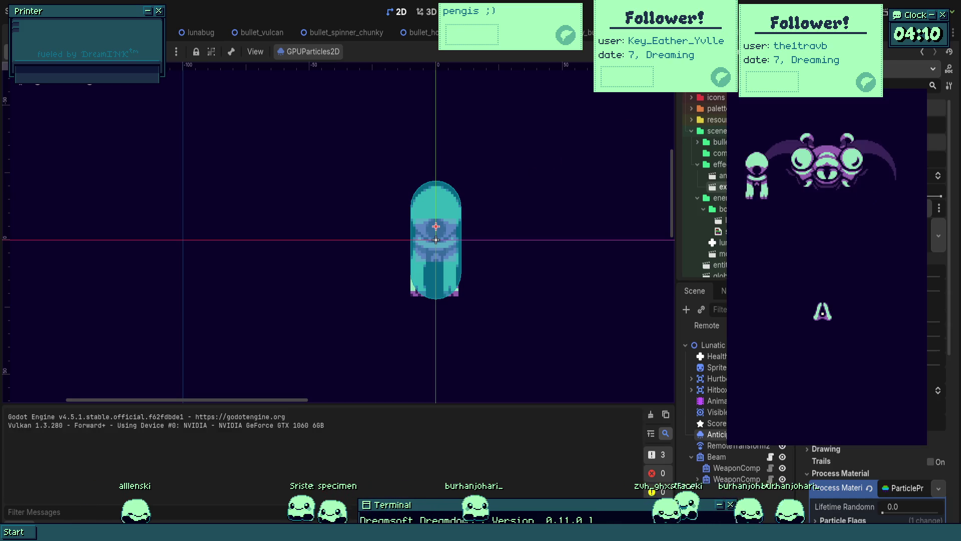
pyautogui.press('Down')
pyautogui.press('Left')
pyautogui.press('Right')
pyautogui.press('Up')
pyautogui.press('Left')
pyautogui.press('Left')
pyautogui.press('Down')
pyautogui.press('Up')
pyautogui.press('Right')
pyautogui.press('Left')
pyautogui.press('Down')
pyautogui.press('Right')
pyautogui.press('Left')
pyautogui.press('Up')
pyautogui.press('Down')
pyautogui.press('Right')
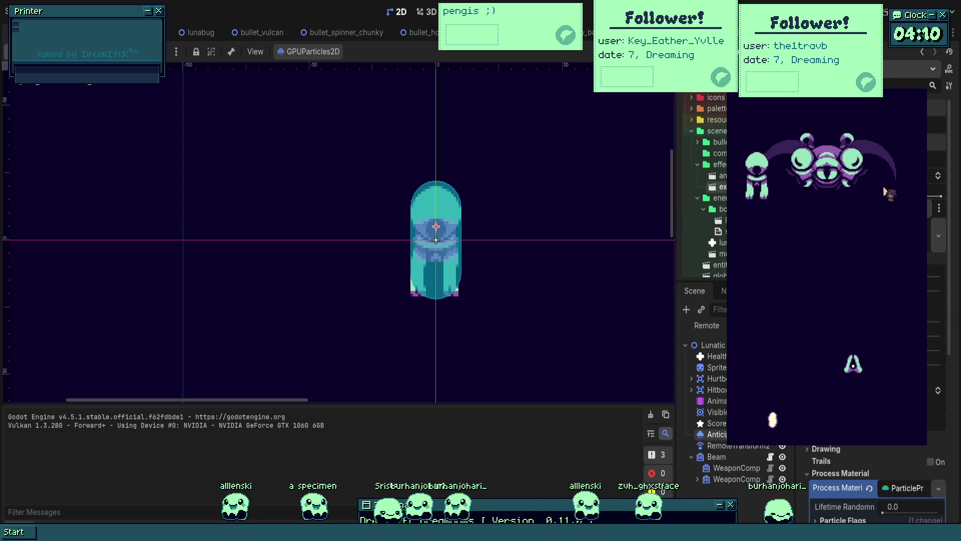
pyautogui.press('Escape')
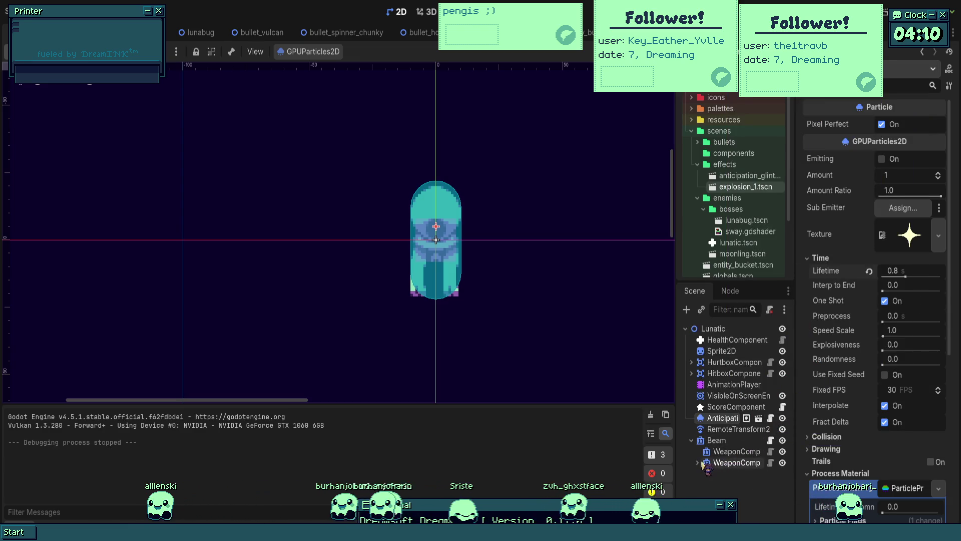
# - Duplicate the WeaponComp node and select the new copy
pyautogui.click(714, 463)
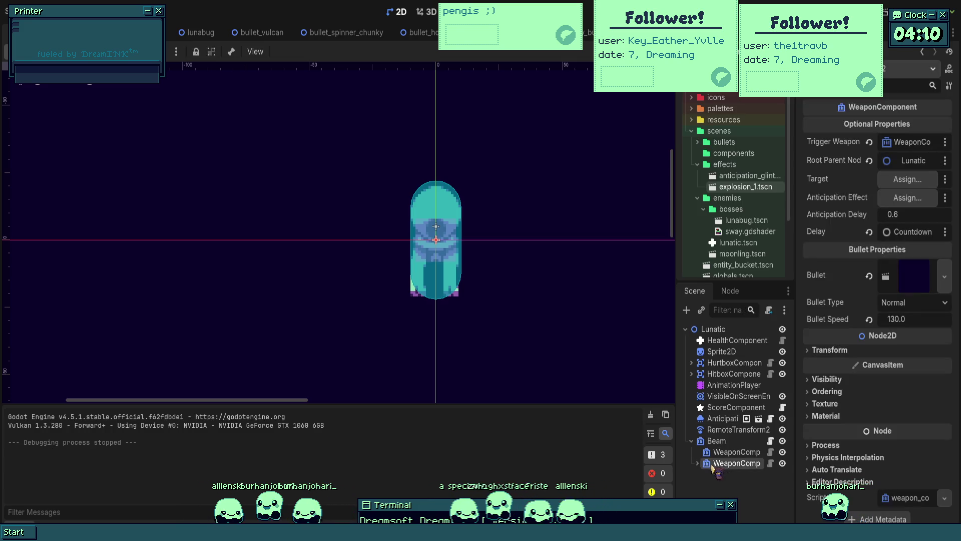
pyautogui.hotkey('ctrl', 'd')
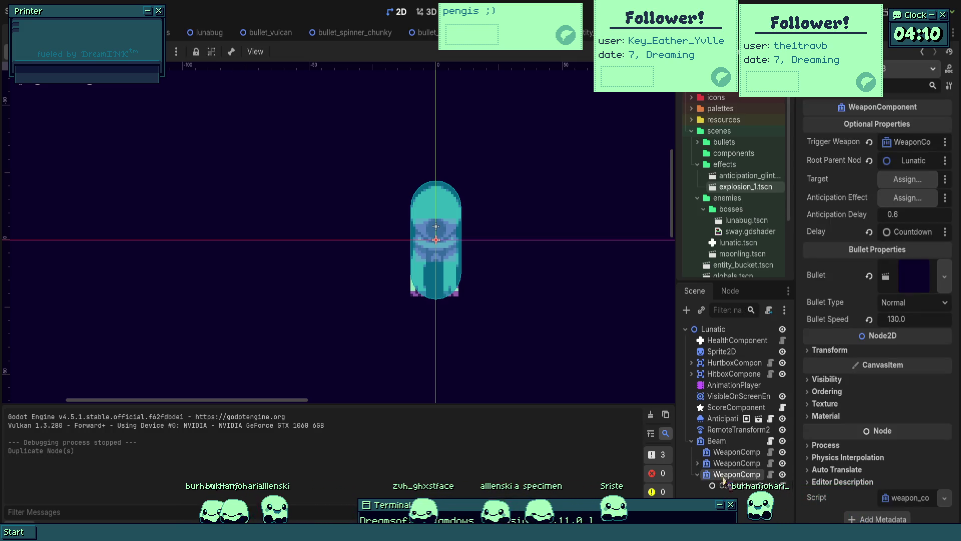
pyautogui.click(726, 463)
pyautogui.press('f')
# - Review the restart line in Beam's script, return to 2D and inspect a weapon component
pyautogui.click(719, 443)
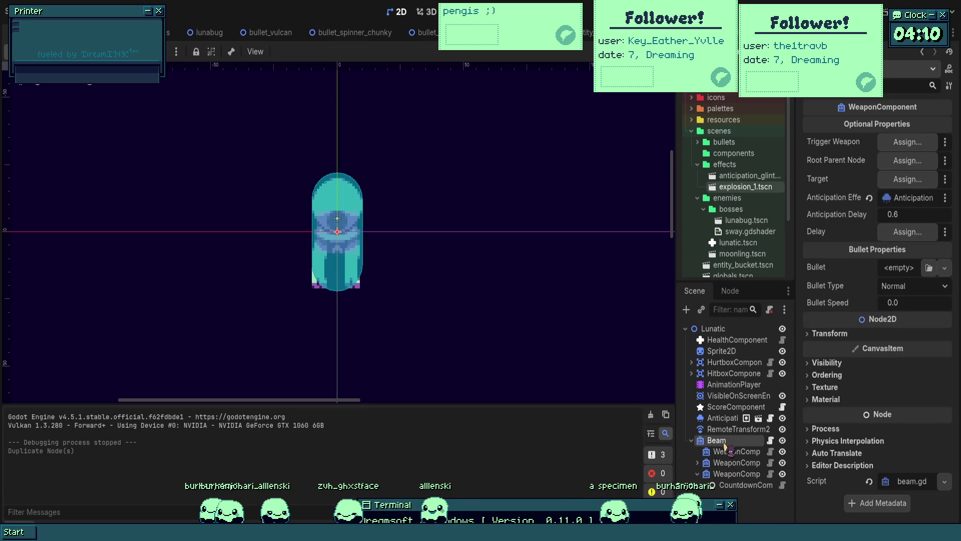
pyautogui.click(770, 441)
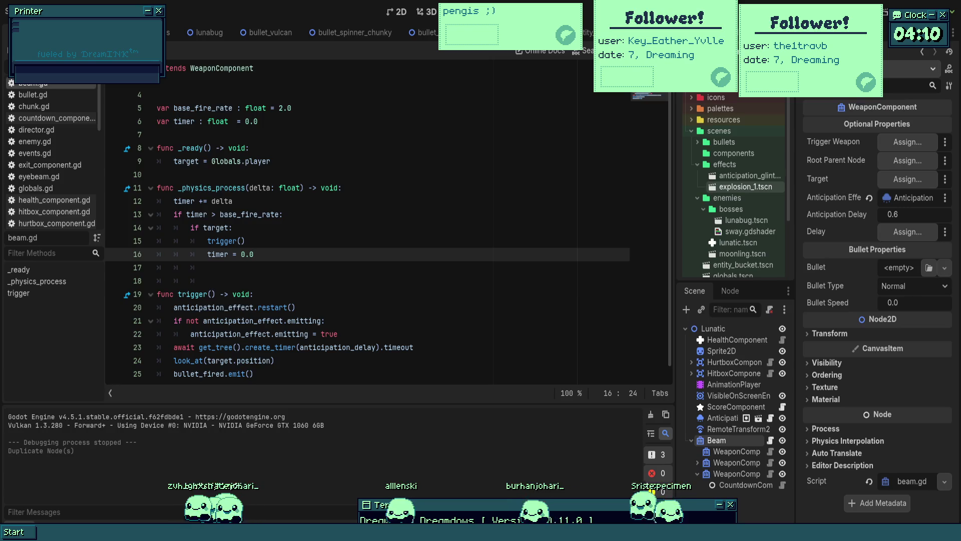
pyautogui.scroll(1, 542, 342)
pyautogui.click(534, 323)
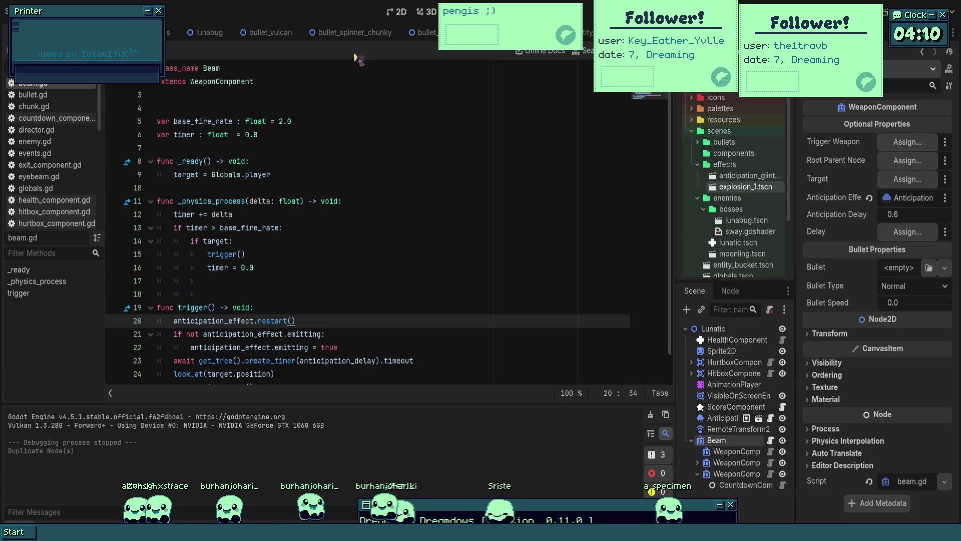
pyautogui.click(403, 12)
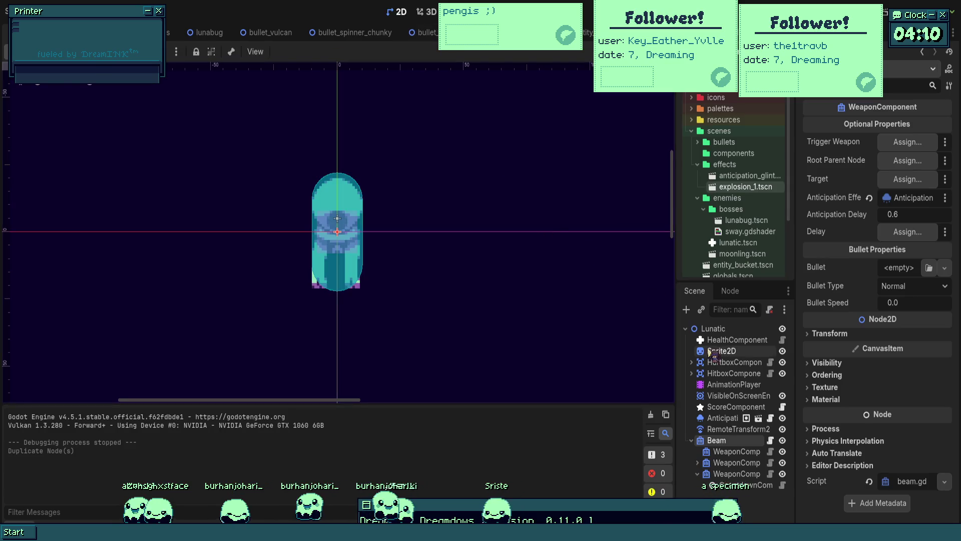
pyautogui.click(744, 485)
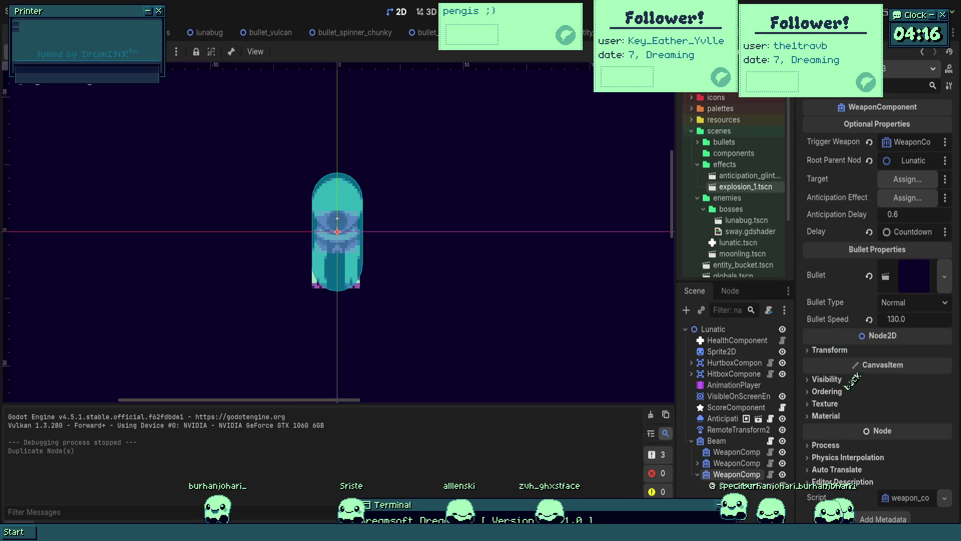
# - Pan the 2D view to recentre the Lunatic sprite
pyautogui.moveTo(439, 218); pyautogui.dragTo(492, 210)
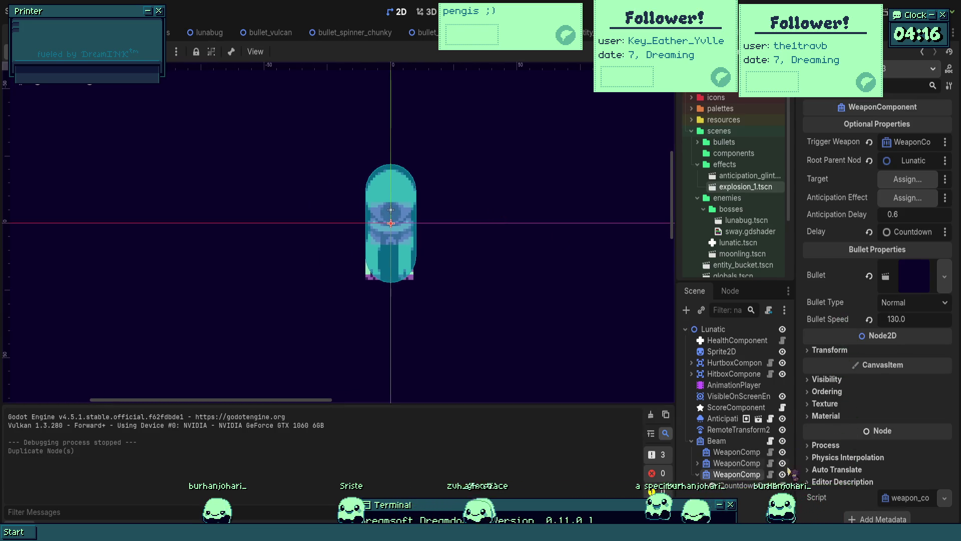
# - Check the CountdownComponent, then duplicate the weapon component twice
pyautogui.click(742, 483)
pyautogui.click(742, 476)
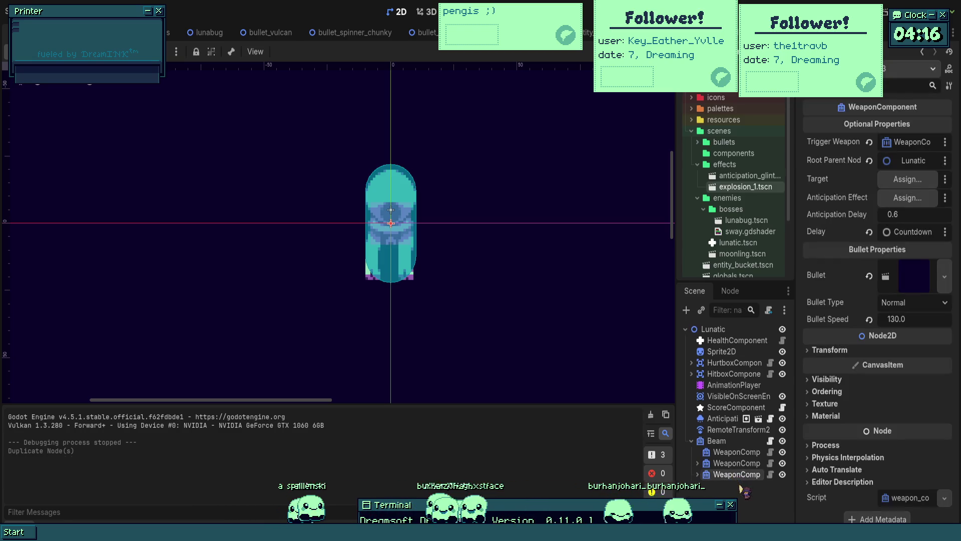
pyautogui.hotkey('ctrl', 'd')
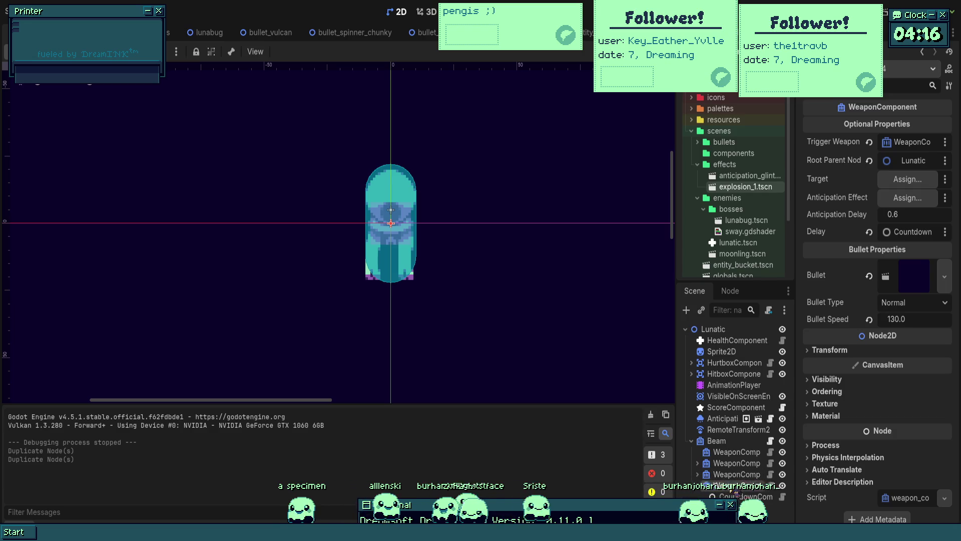
pyautogui.hotkey('ctrl', 'd')
# - Run the game to test, stop it, and select a duplicated weapon component
pyautogui.press('F5')
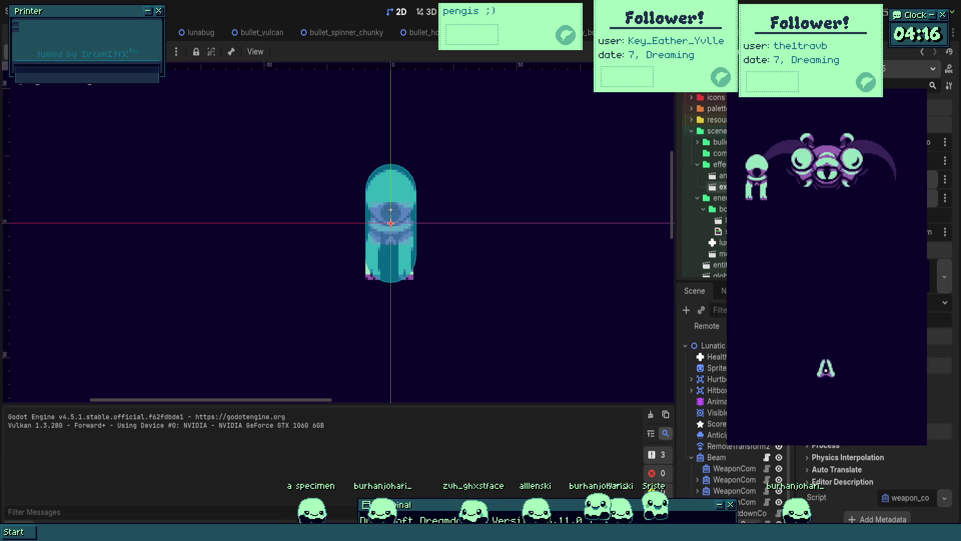
pyautogui.press('F8')
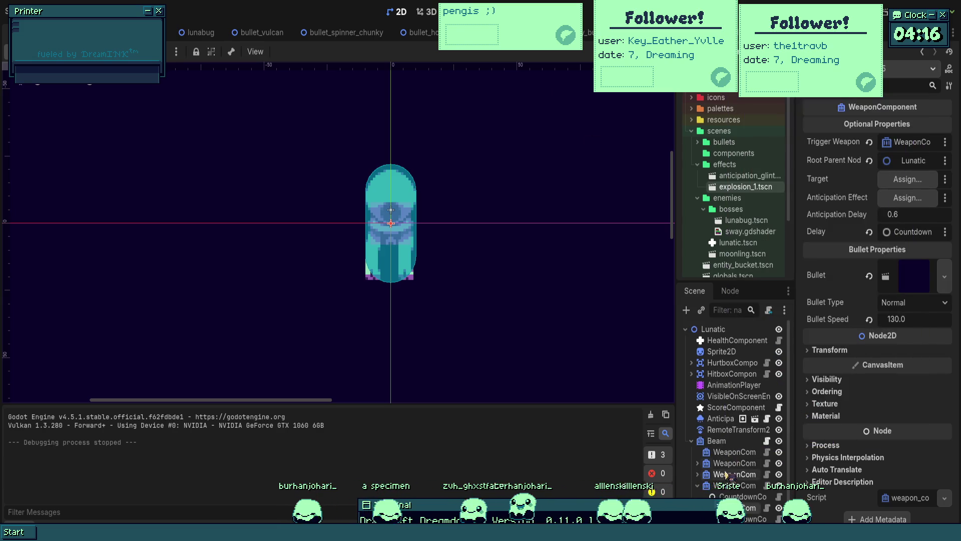
pyautogui.click(732, 474)
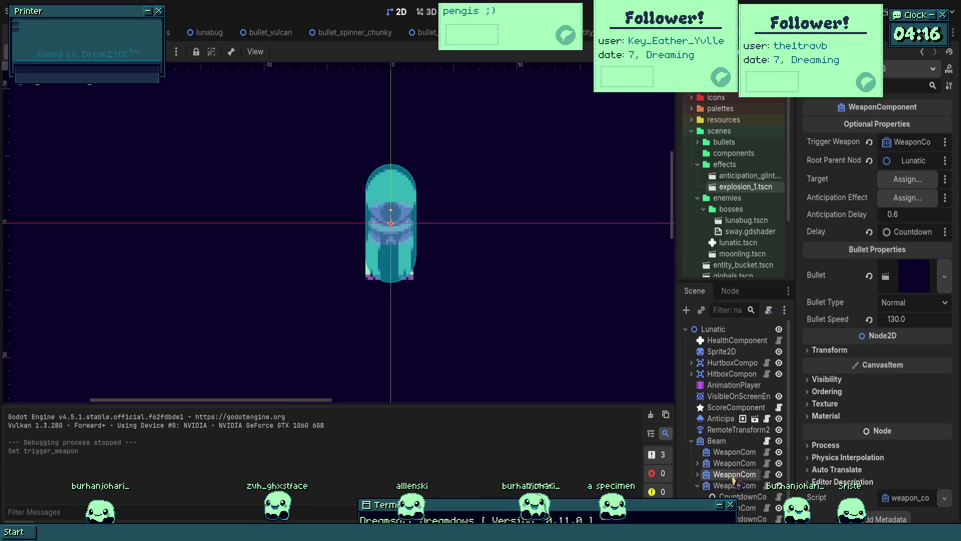
# - Assign a weapon component as the trigger weapon, then play-test the boss fight and stop
pyautogui.moveTo(735, 485); pyautogui.dragTo(912, 141)
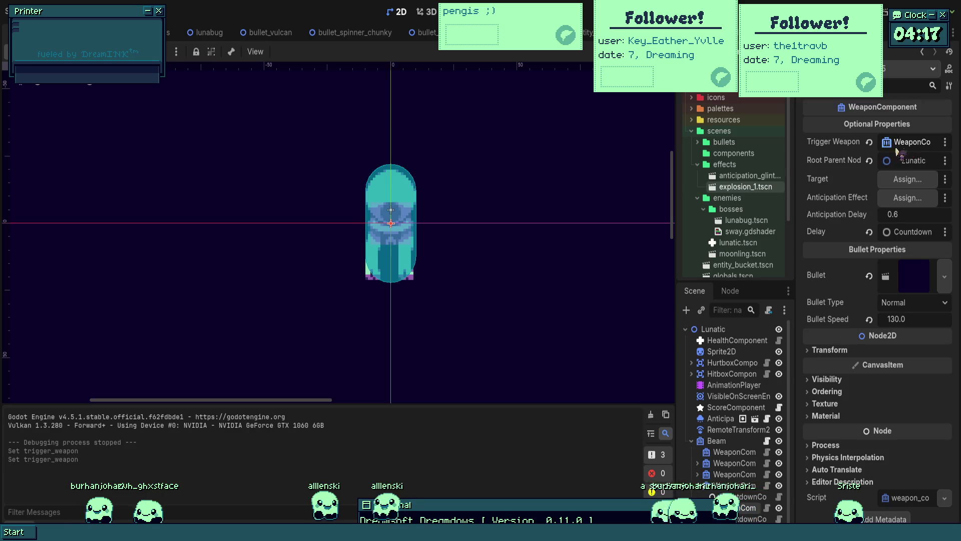
pyautogui.press('F5')
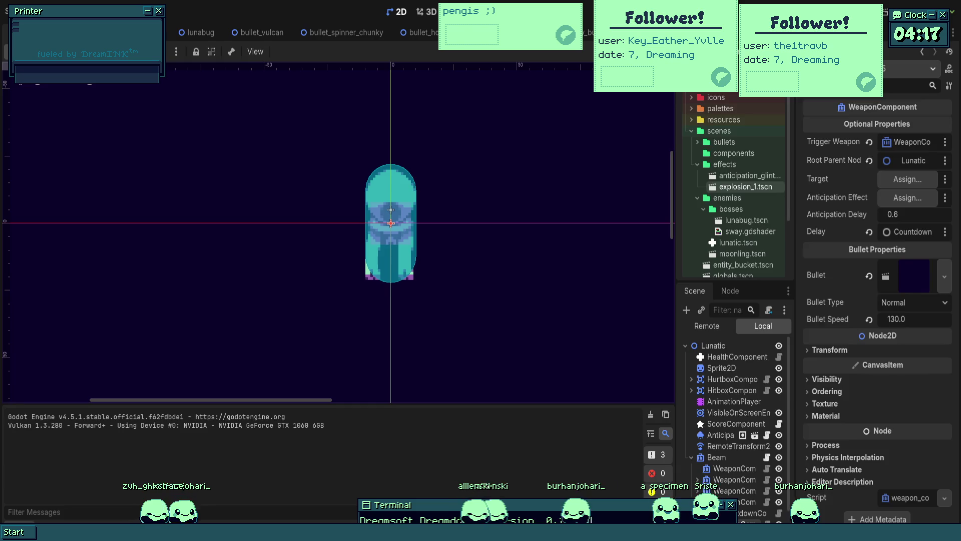
pyautogui.press('Down')
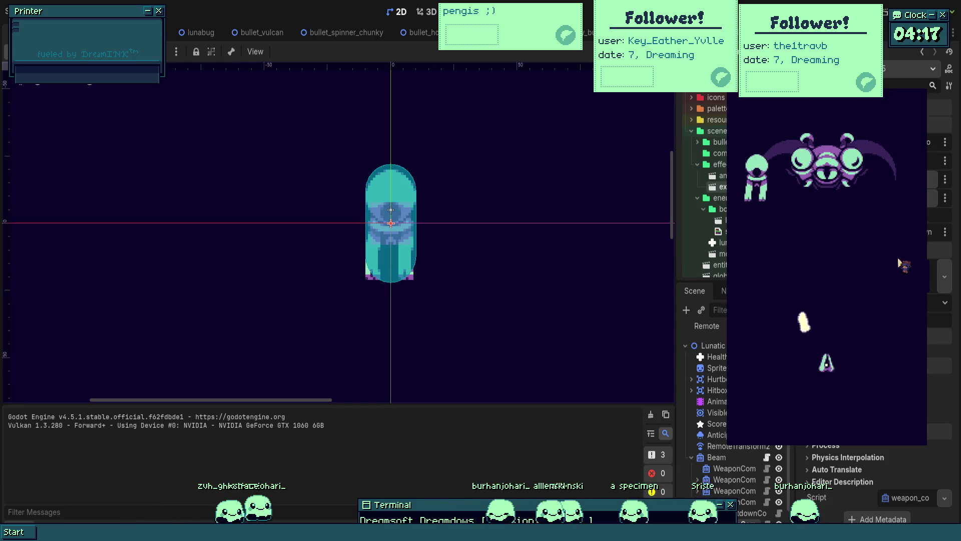
pyautogui.press('Up')
pyautogui.press('Left')
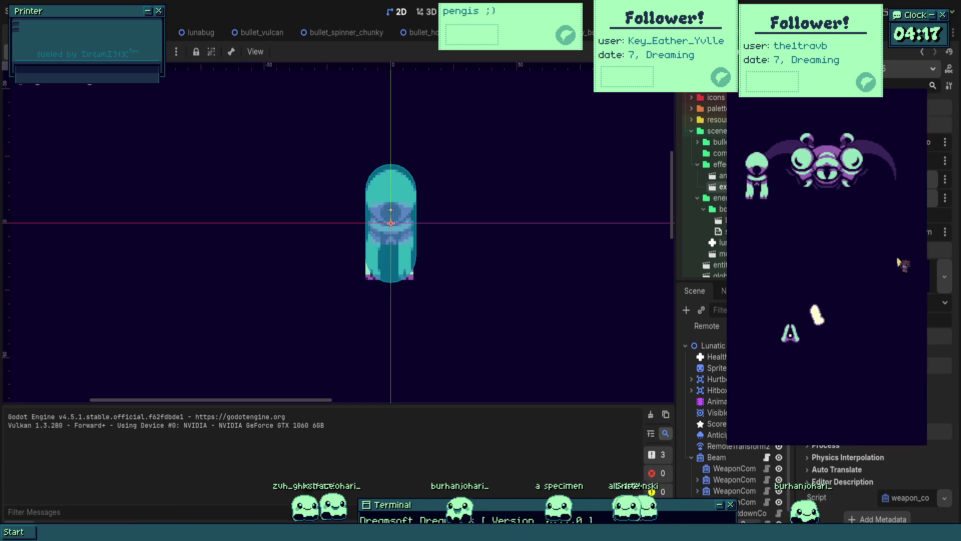
pyautogui.press('Right')
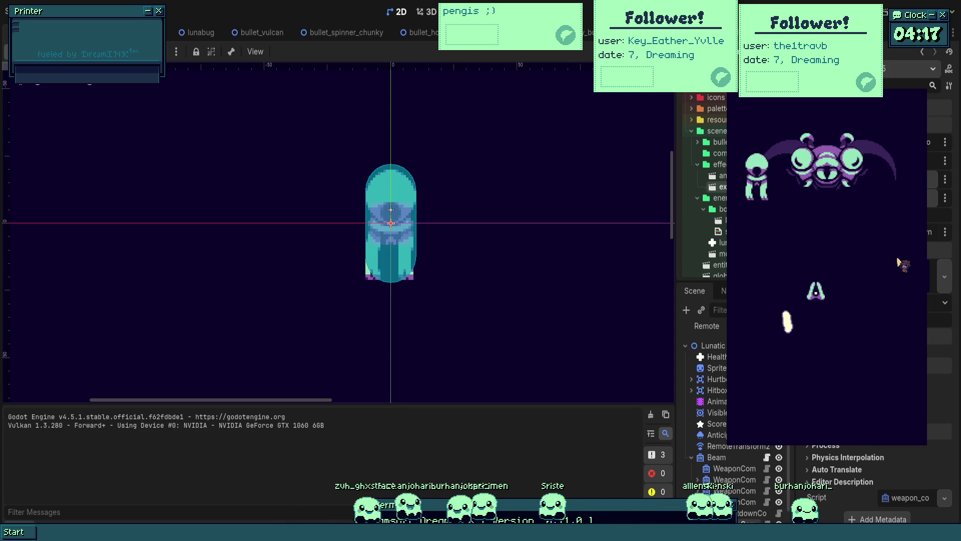
pyautogui.press('Escape')
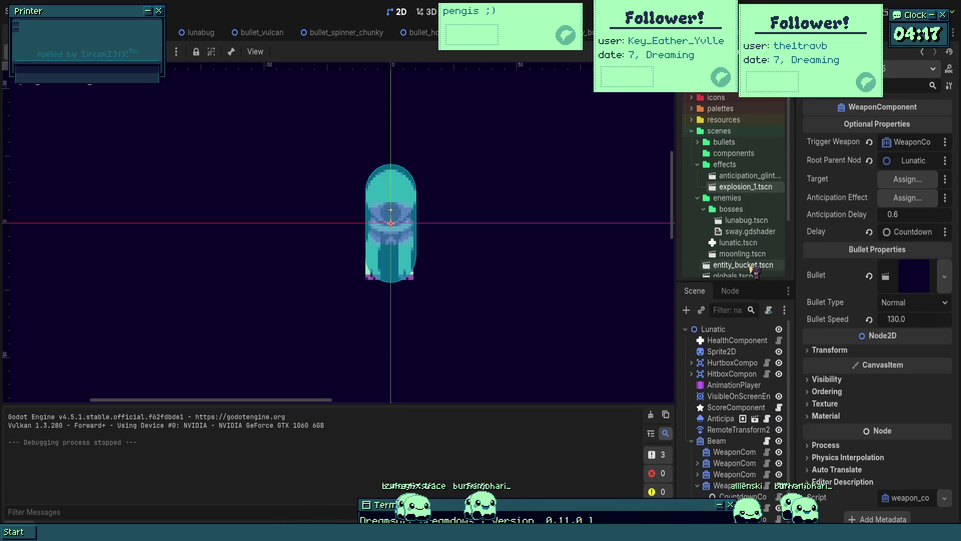
# - Expand the weapon components and check each CountdownComponent's Duration
pyautogui.click(698, 474)
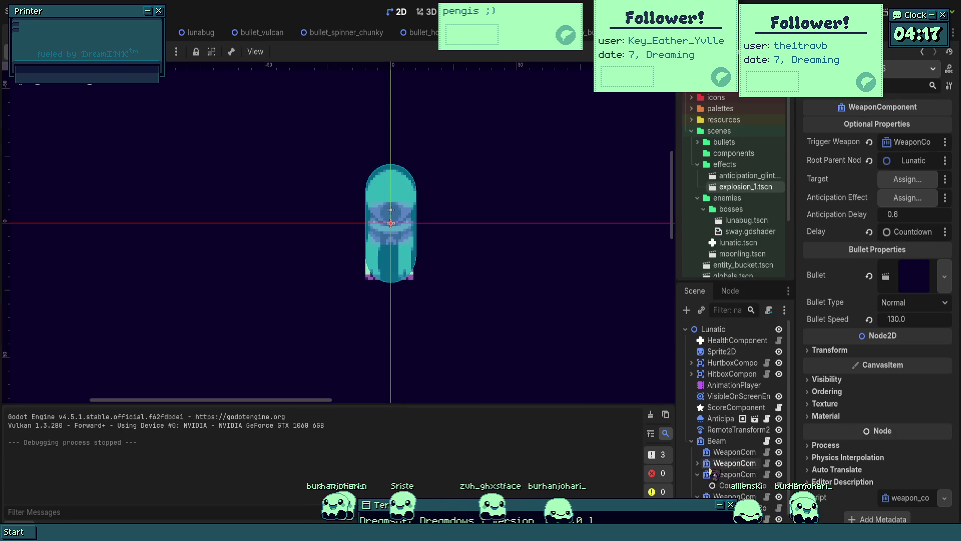
pyautogui.scroll(-1, 721, 466)
pyautogui.click(727, 471)
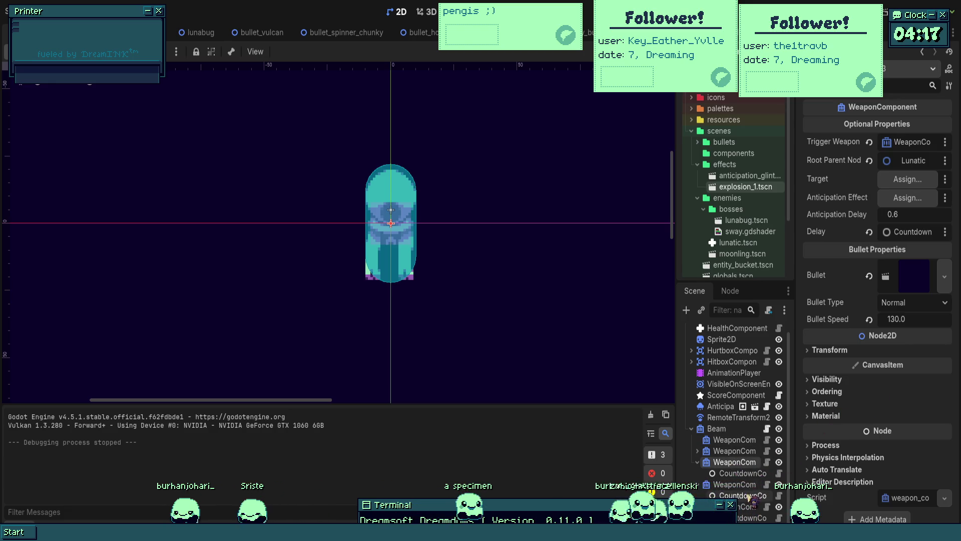
pyautogui.click(697, 450)
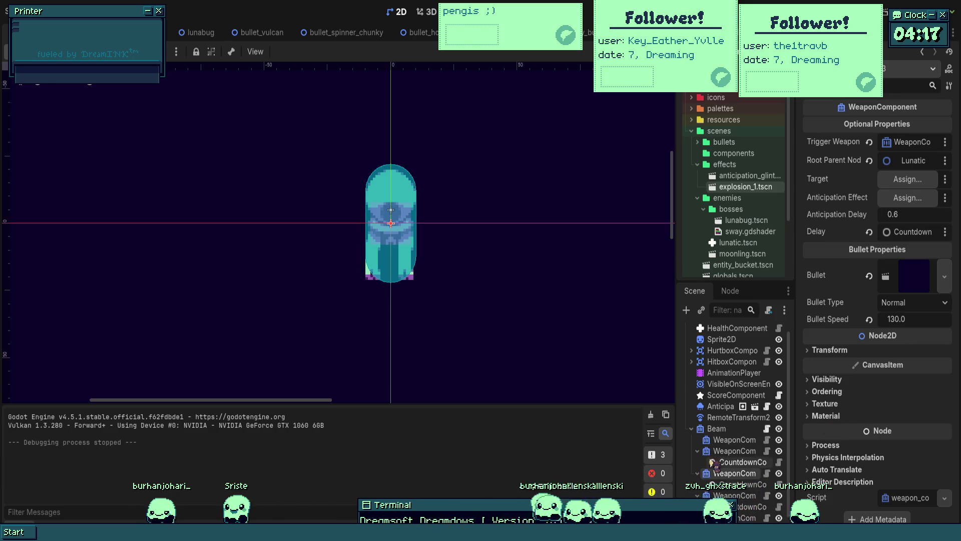
pyautogui.click(717, 462)
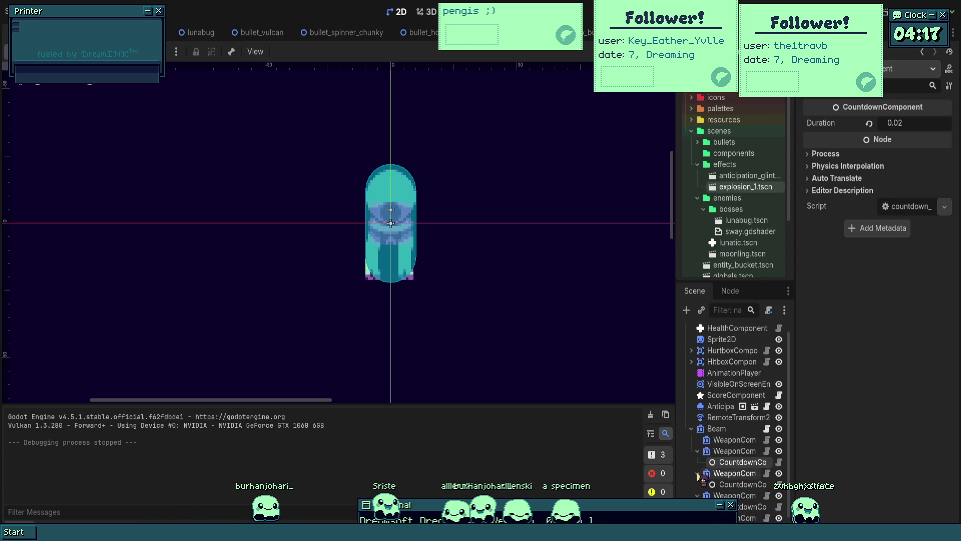
pyautogui.click(705, 473)
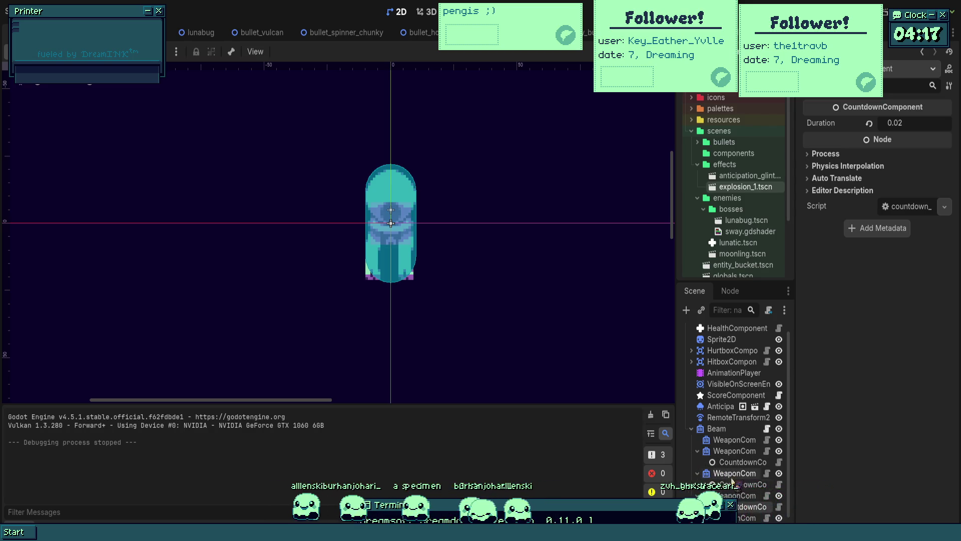
# - Review the Beam-triggered component's countdown, then duplicate the weapon component
pyautogui.click(734, 474)
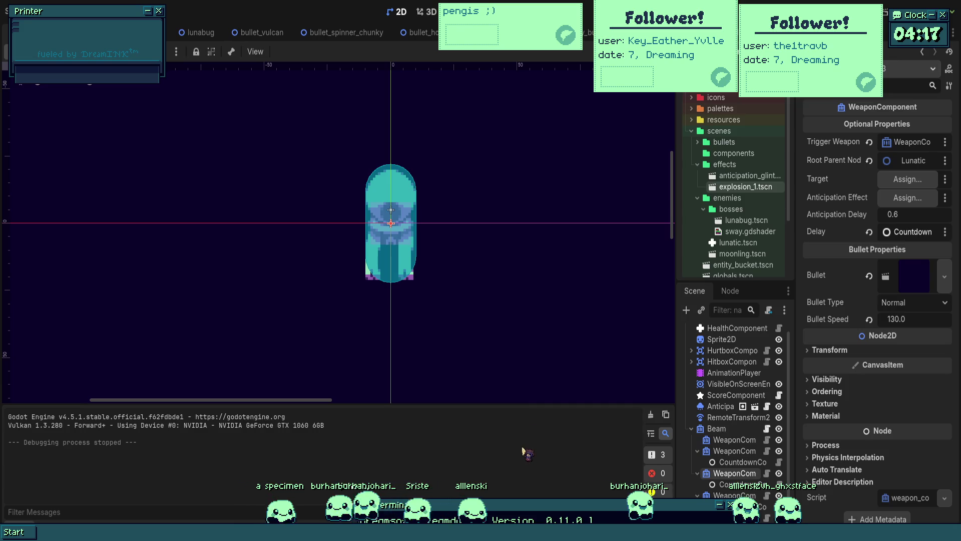
pyautogui.scroll(-1, 706, 424)
pyautogui.click(705, 430)
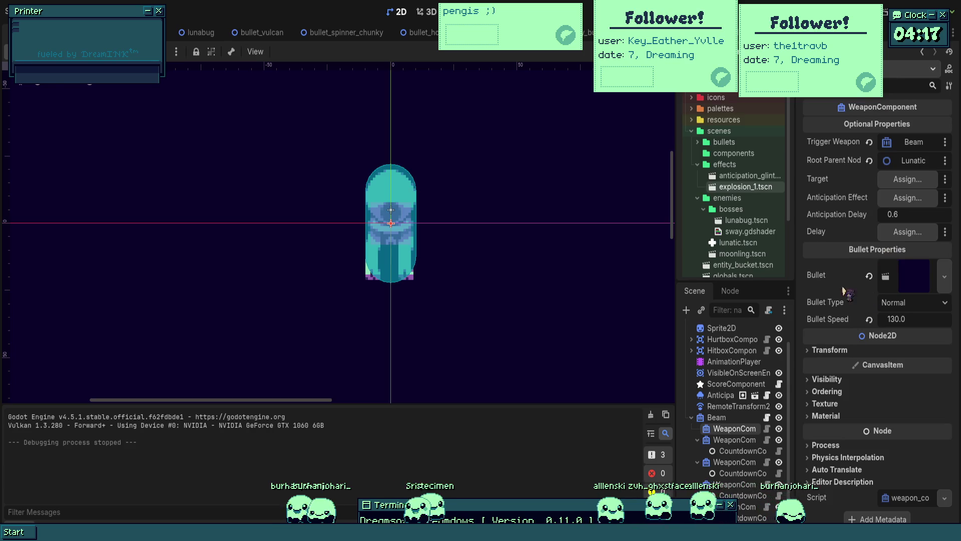
pyautogui.click(742, 472)
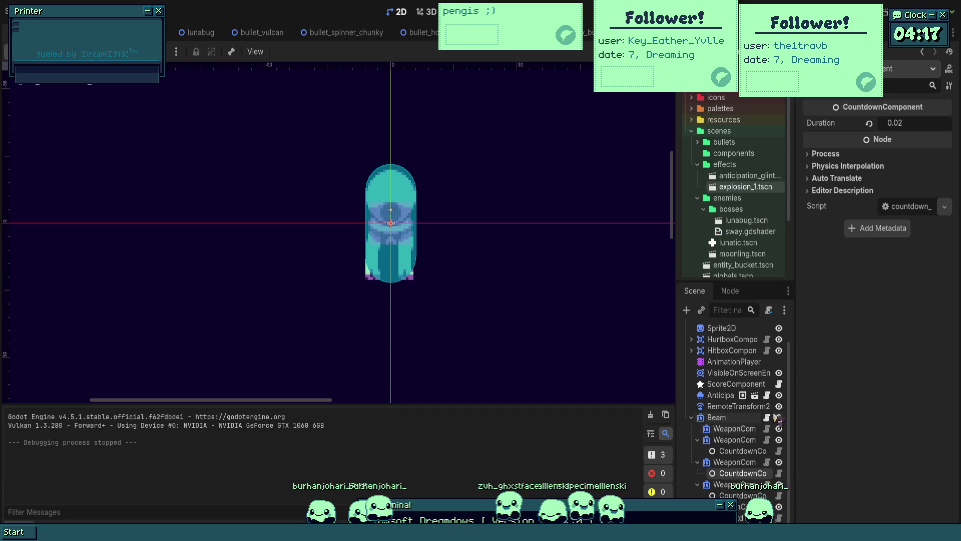
pyautogui.click(732, 462)
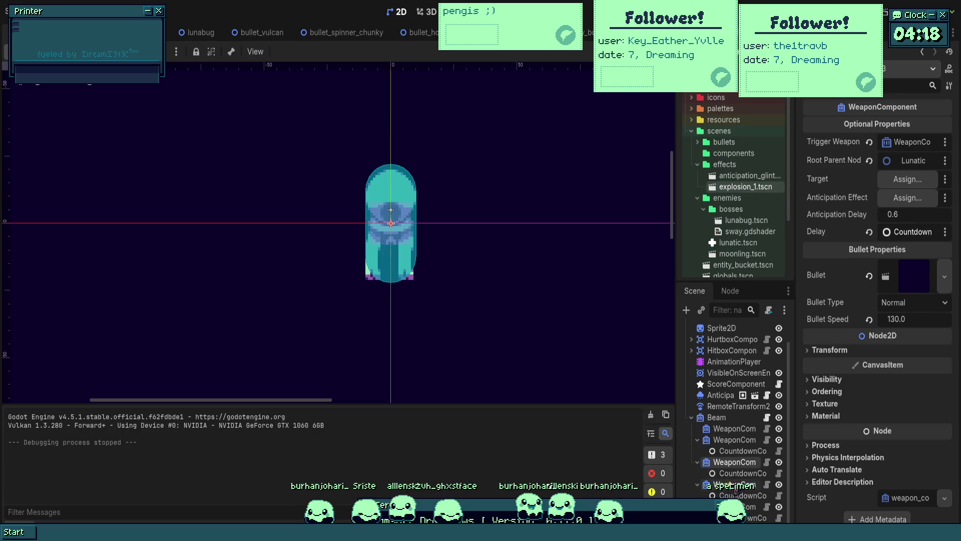
pyautogui.hotkey('ctrl', 'd')
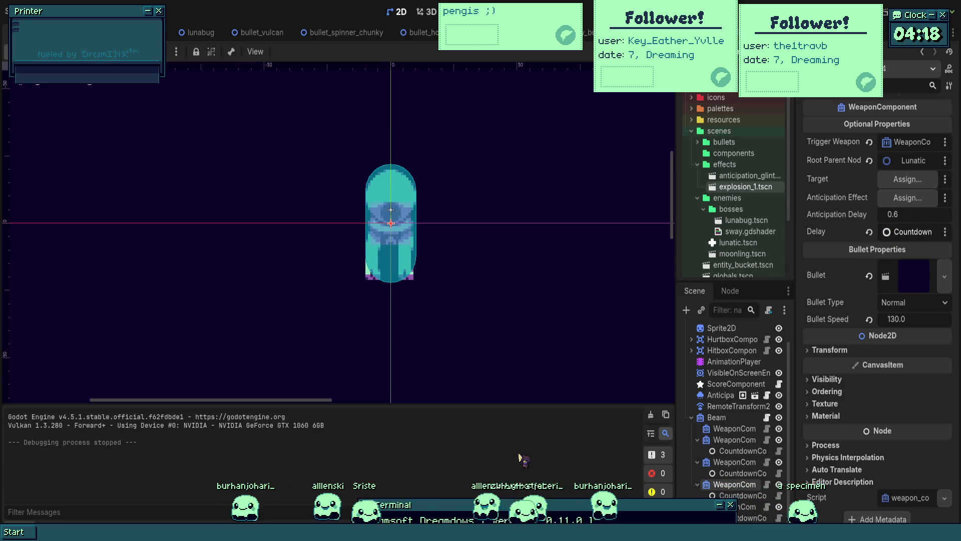
pyautogui.hotkey('ctrl', 'd')
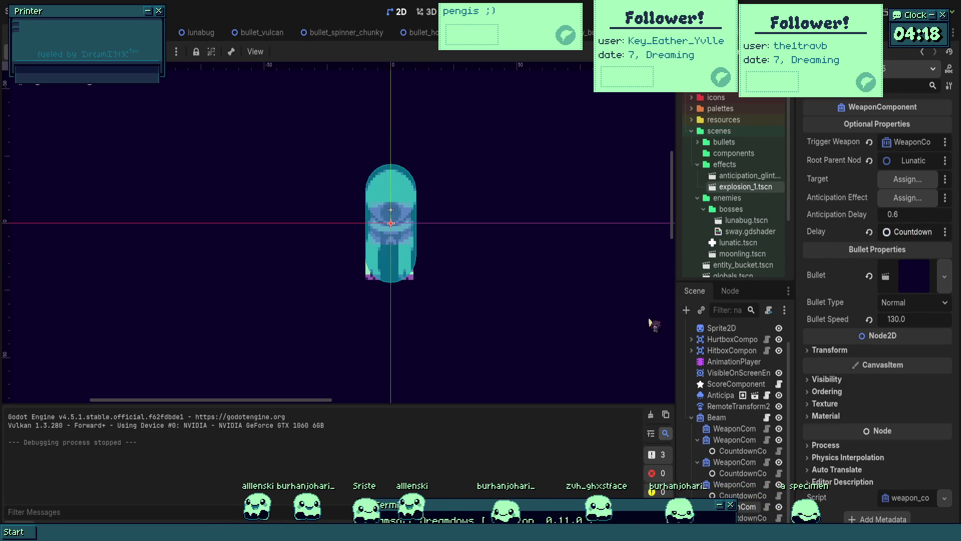
pyautogui.scroll(2, 528, 268)
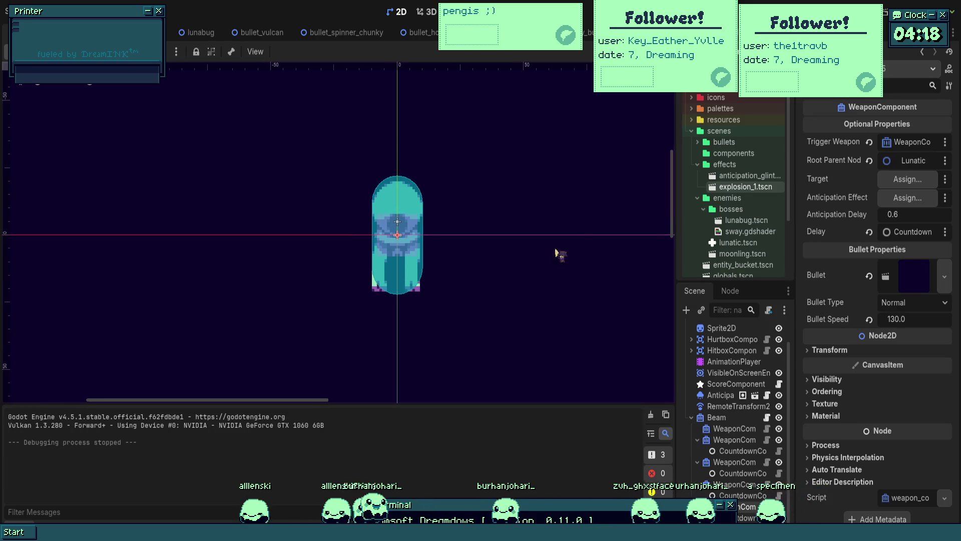
# - Run the boss fight with the new weapon, steer and fire, then stop the game
pyautogui.press('F5')
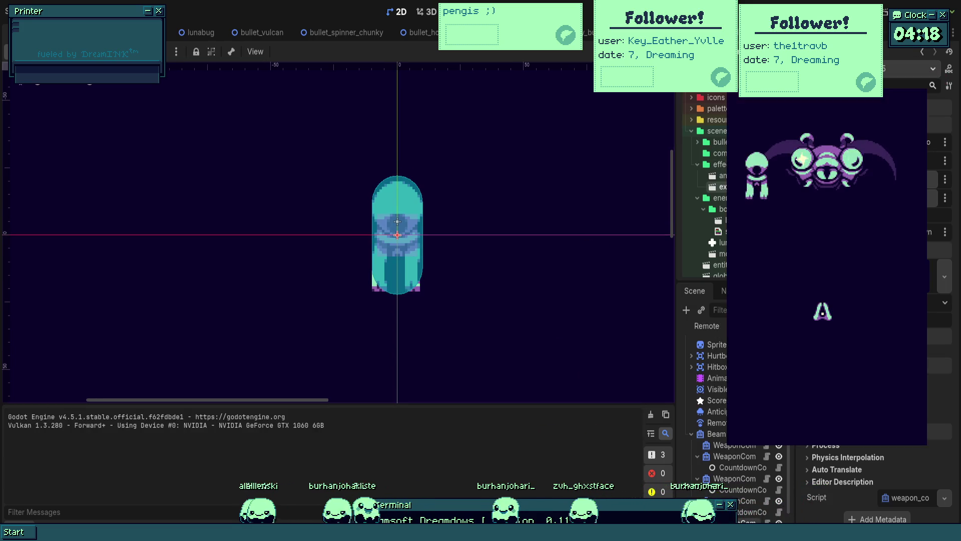
pyautogui.press('Down')
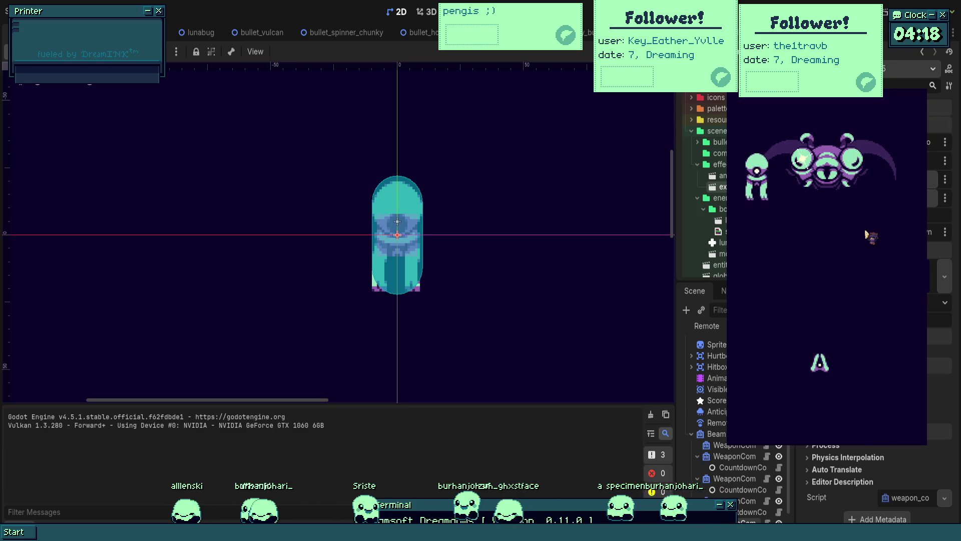
pyautogui.press('Up')
pyautogui.press('Left')
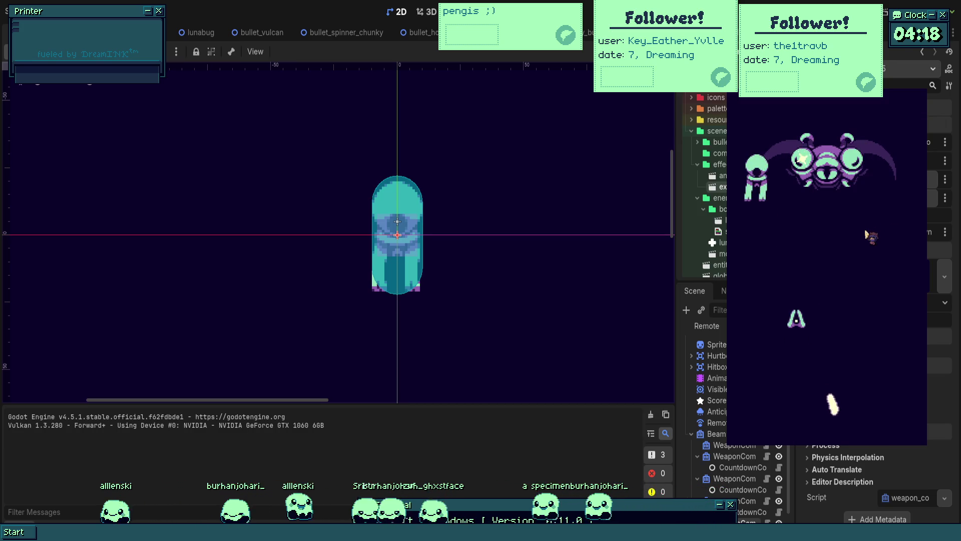
pyautogui.press('Up')
pyautogui.press('Right')
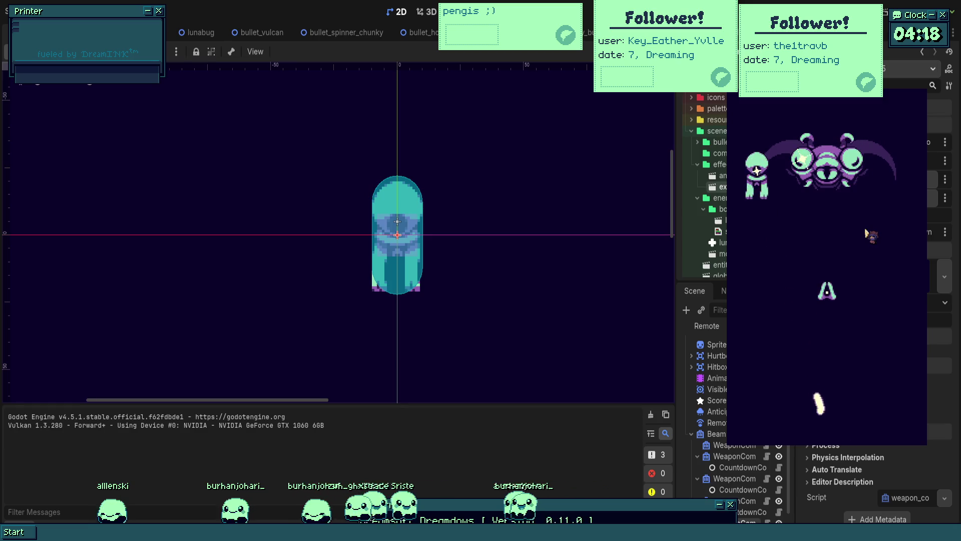
pyautogui.press('Down')
pyautogui.press('Left')
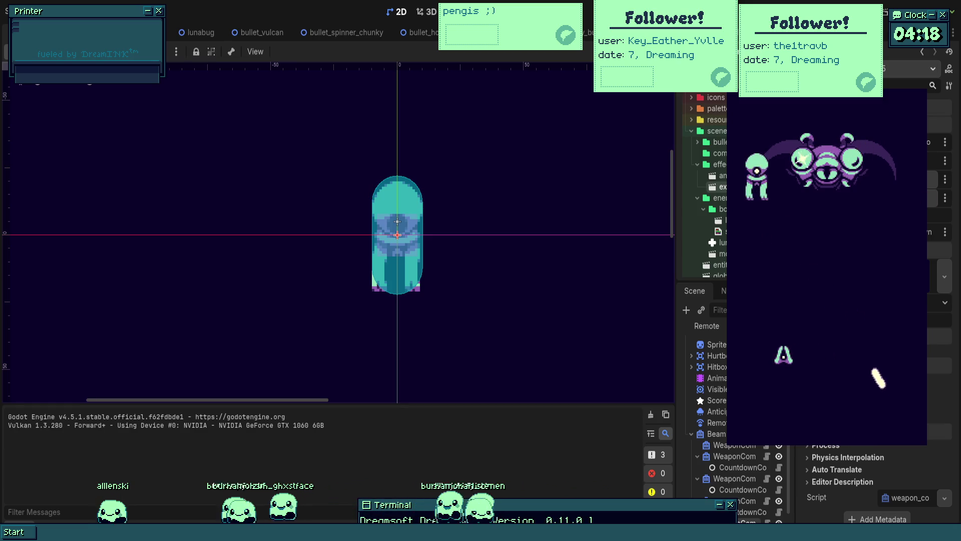
pyautogui.press('Right')
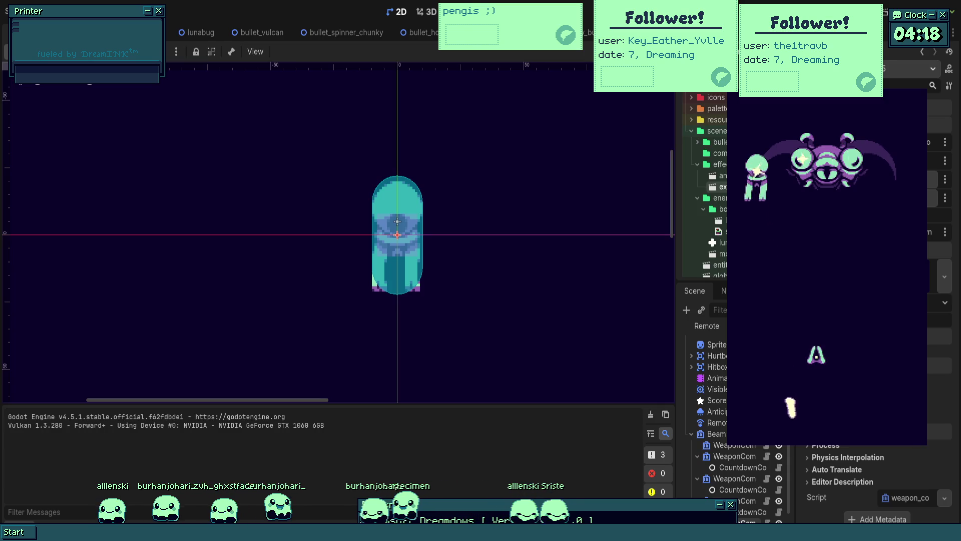
pyautogui.press('F8')
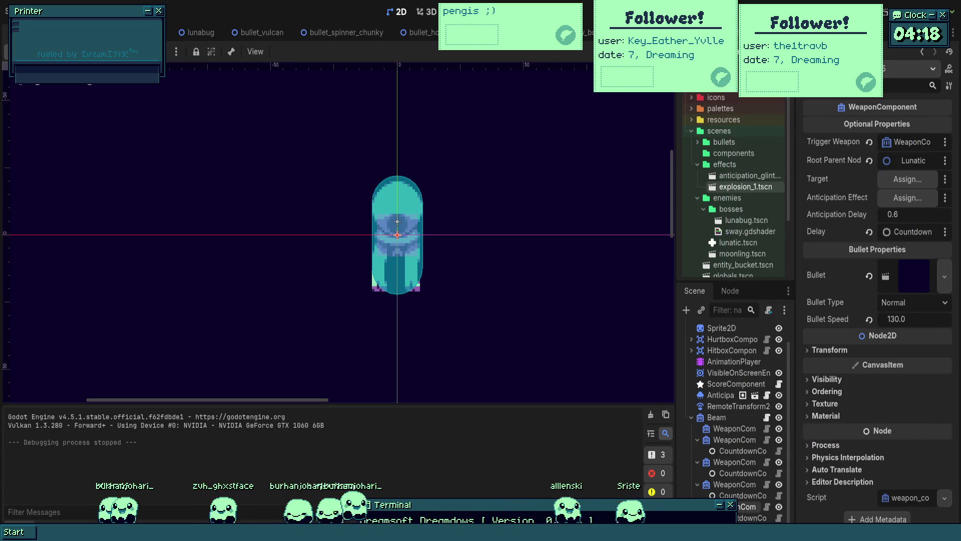
# - Select a countdown component, play-test the boss beam attack, then stop
pyautogui.click(742, 450)
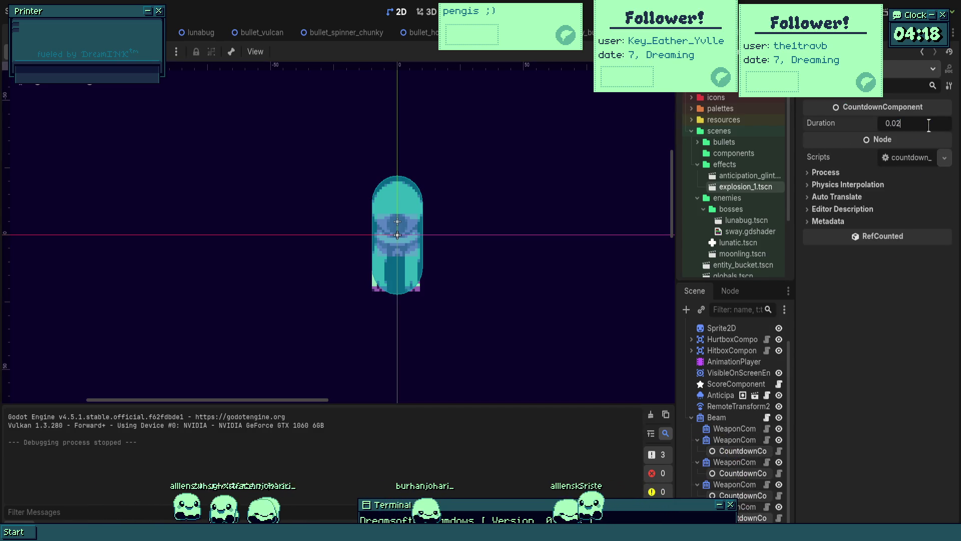
pyautogui.press('F5')
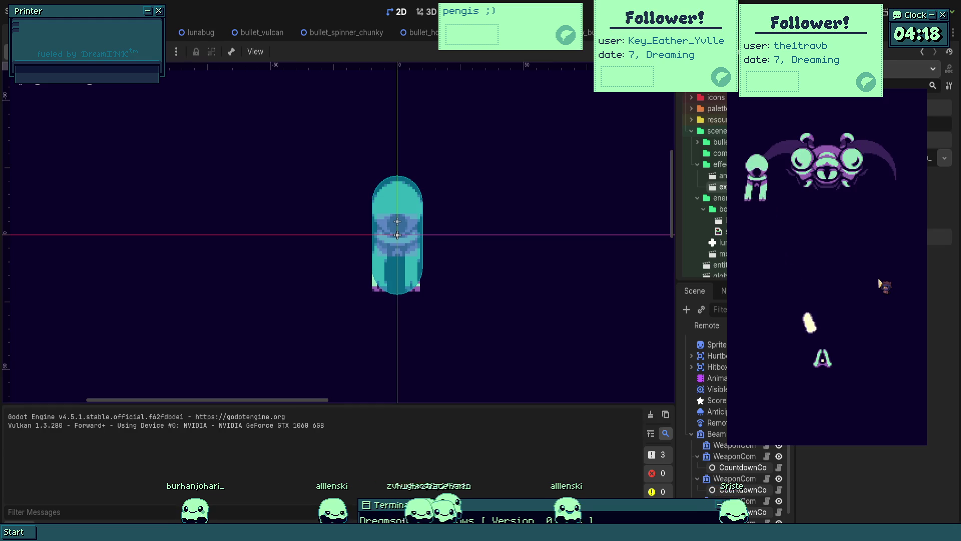
pyautogui.press('Down')
pyautogui.press('Left')
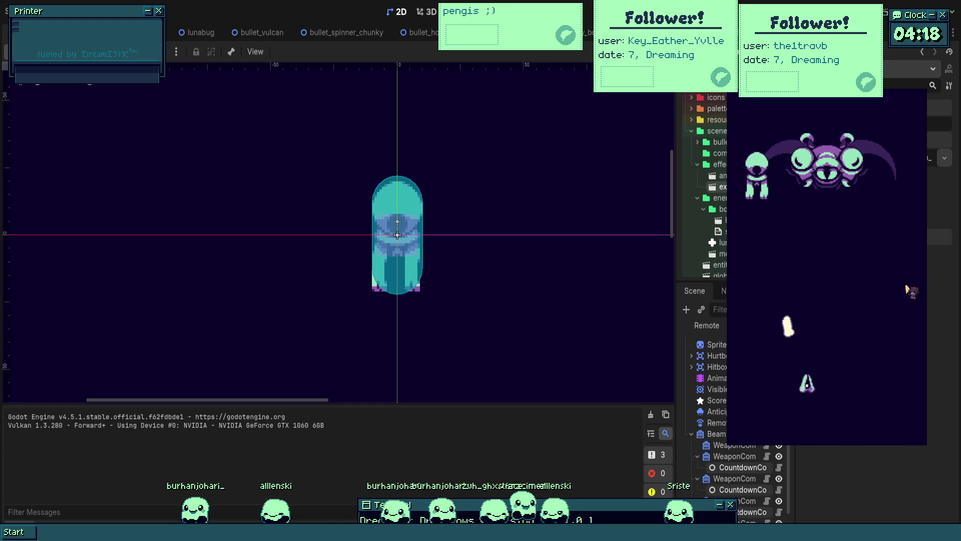
pyautogui.press('Right')
pyautogui.press('Up')
pyautogui.press('Right')
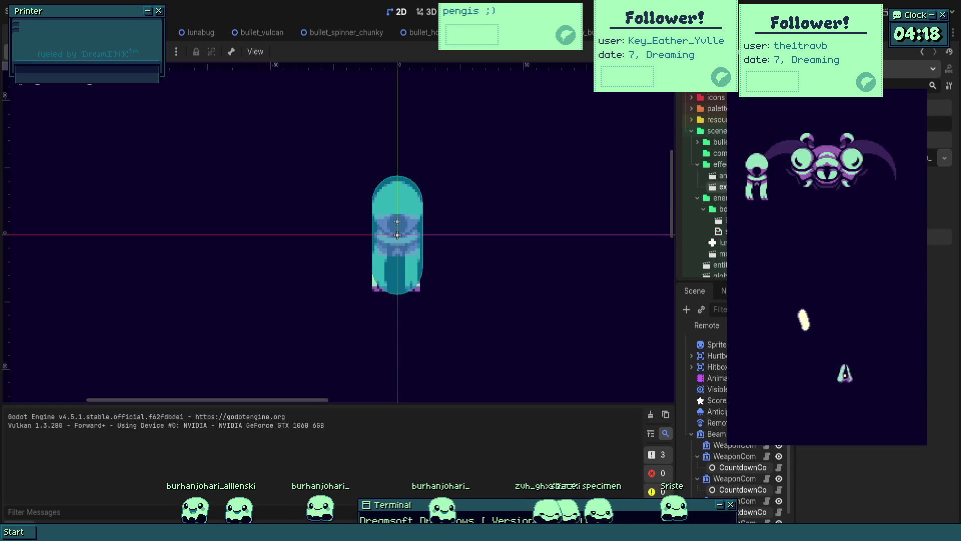
pyautogui.press('F8')
# - Set all four countdown Durations to 0.065 seconds and play-test the beam again
pyautogui.click(735, 461)
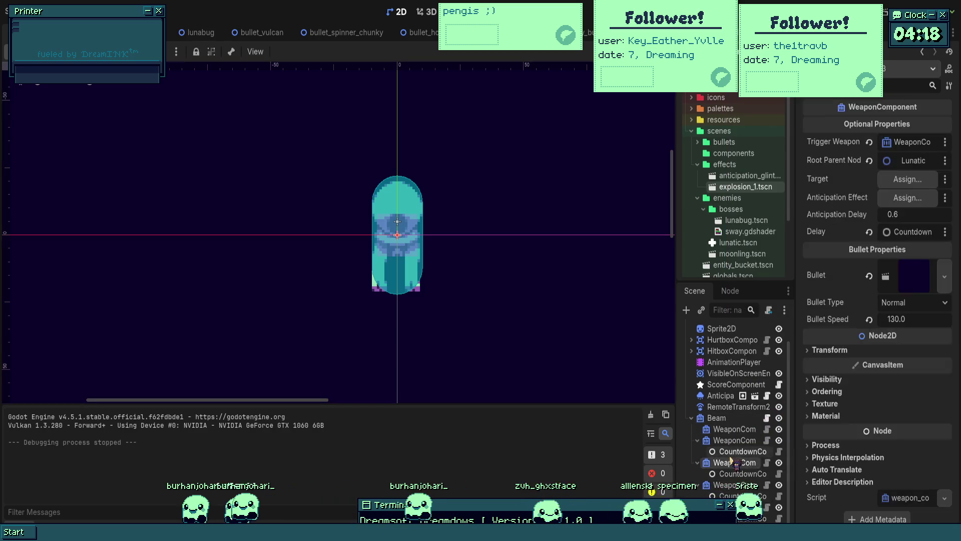
pyautogui.click(922, 127)
pyautogui.write('0.065')
pyautogui.press('Return')
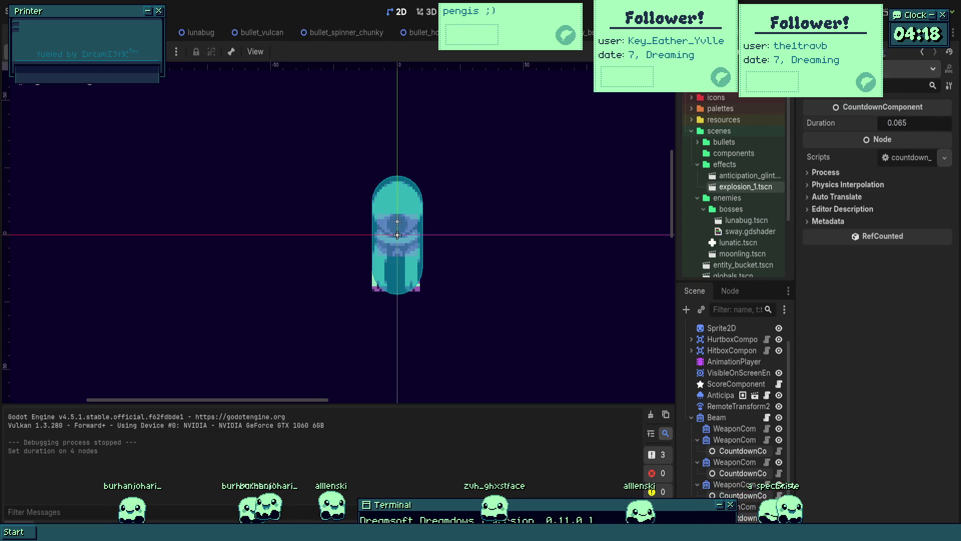
pyautogui.press('F5')
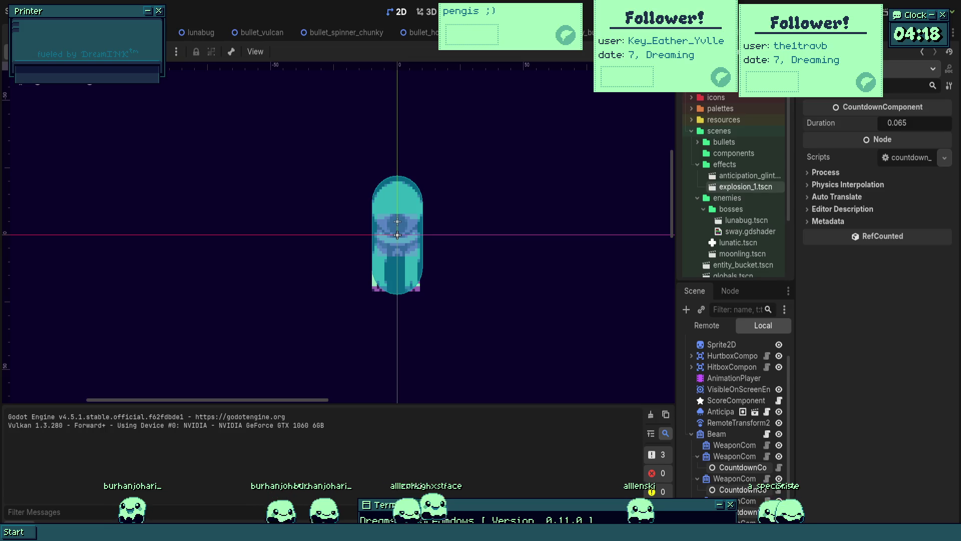
pyautogui.press('Down')
pyautogui.press('Left')
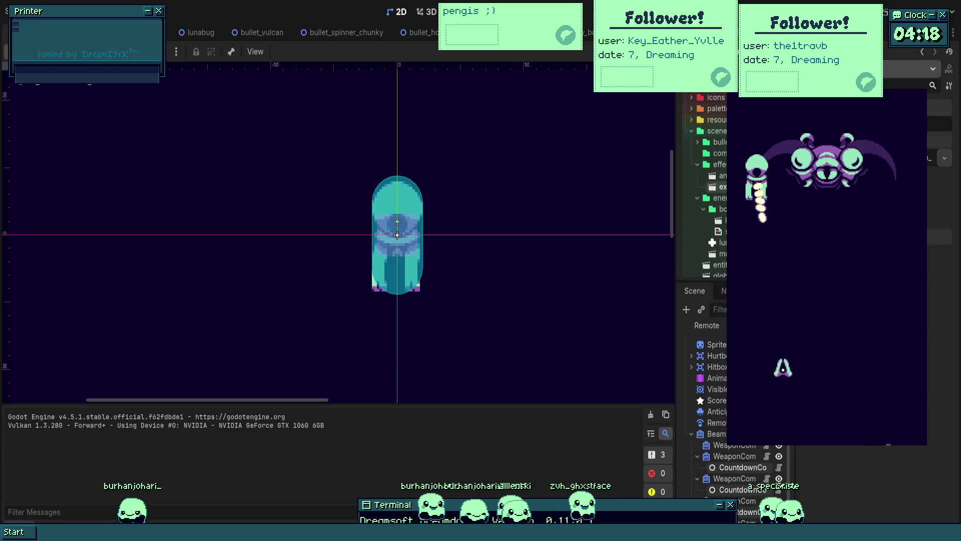
pyautogui.press('Right')
pyautogui.press('Up')
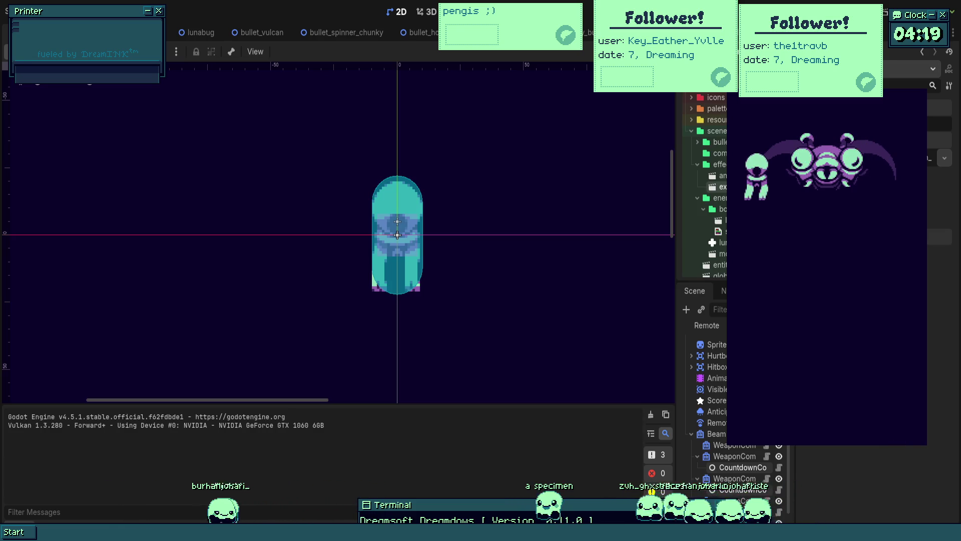
pyautogui.press('F8')
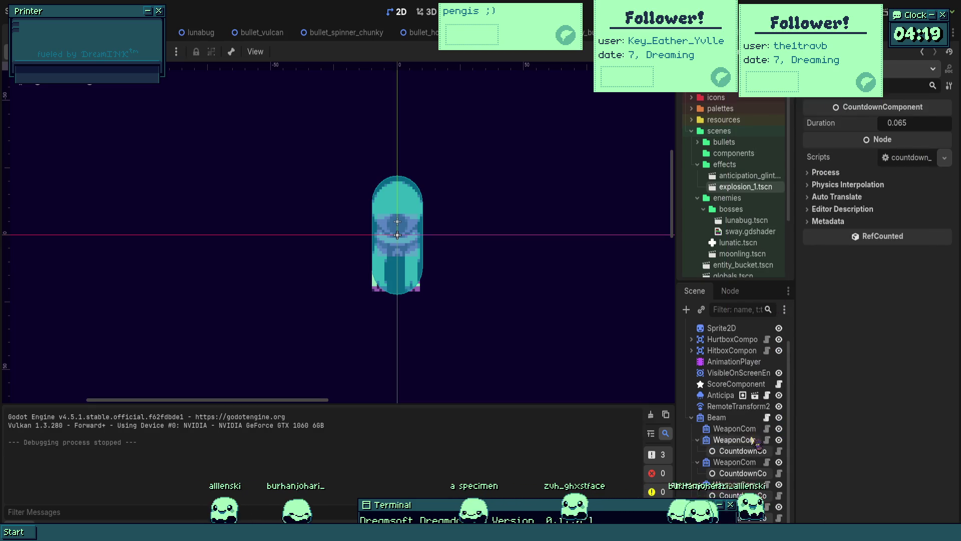
# - Copy the beam's CountdownComponent and paste it as a child of the first WeaponComponent
pyautogui.click(742, 441)
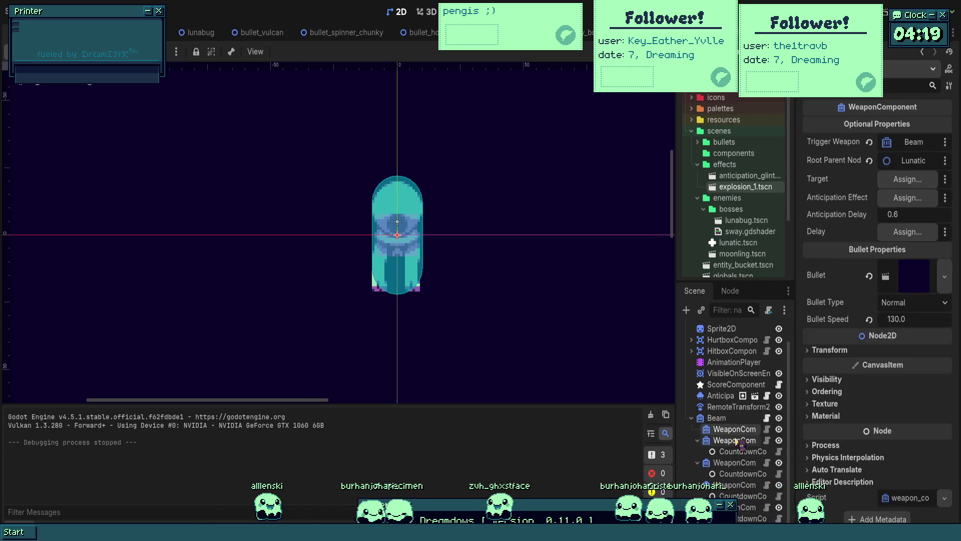
pyautogui.click(742, 451)
pyautogui.click(739, 430)
pyautogui.hotkey('ctrl', 'v')
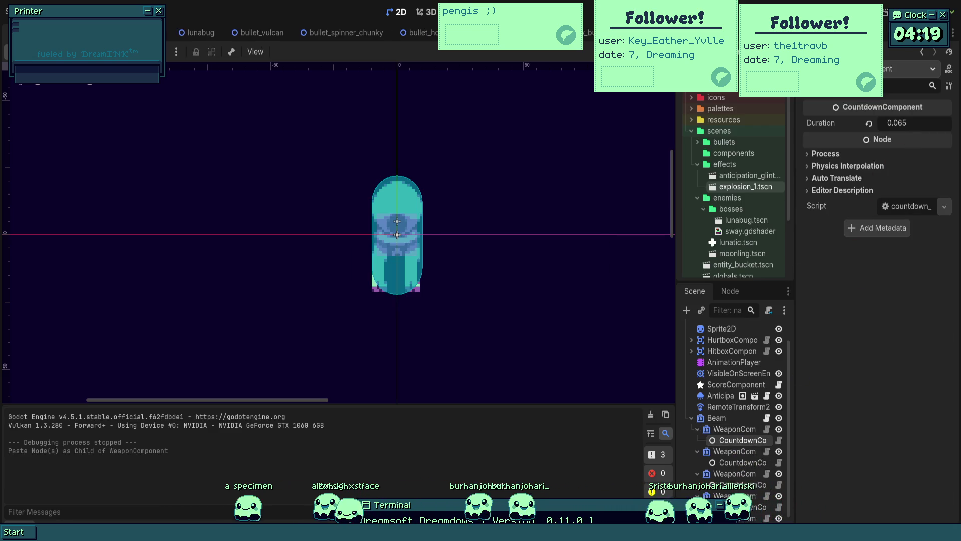
# - Test-run the game steering the ship, stop it, and undo the pasted countdown component
pyautogui.press('F5')
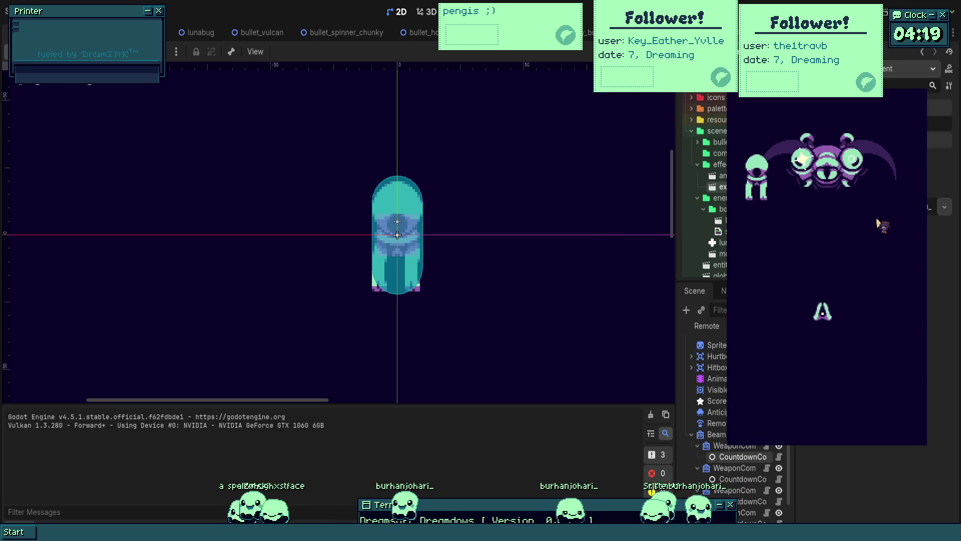
pyautogui.press('Down')
pyautogui.press('Left')
pyautogui.press('Right')
pyautogui.press('Up')
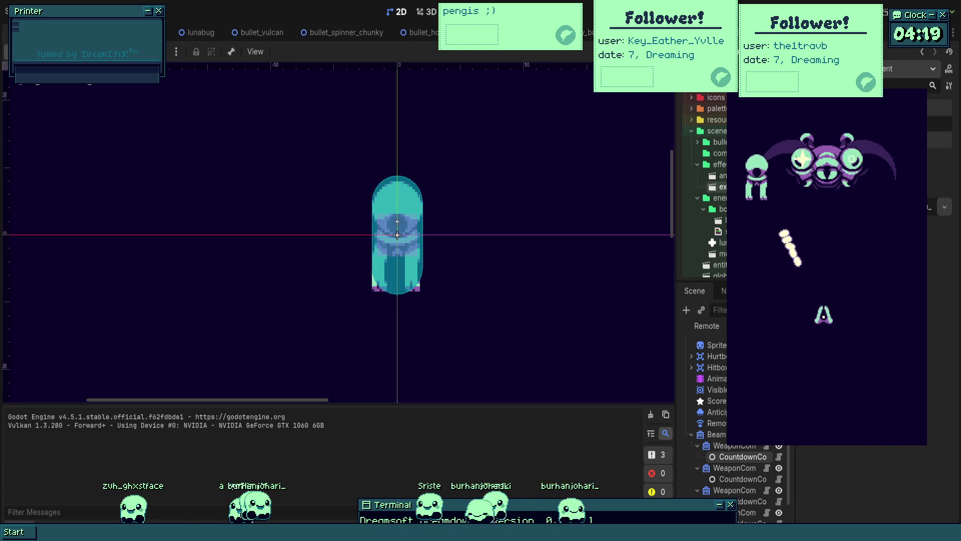
pyautogui.press('Escape')
pyautogui.click(744, 440)
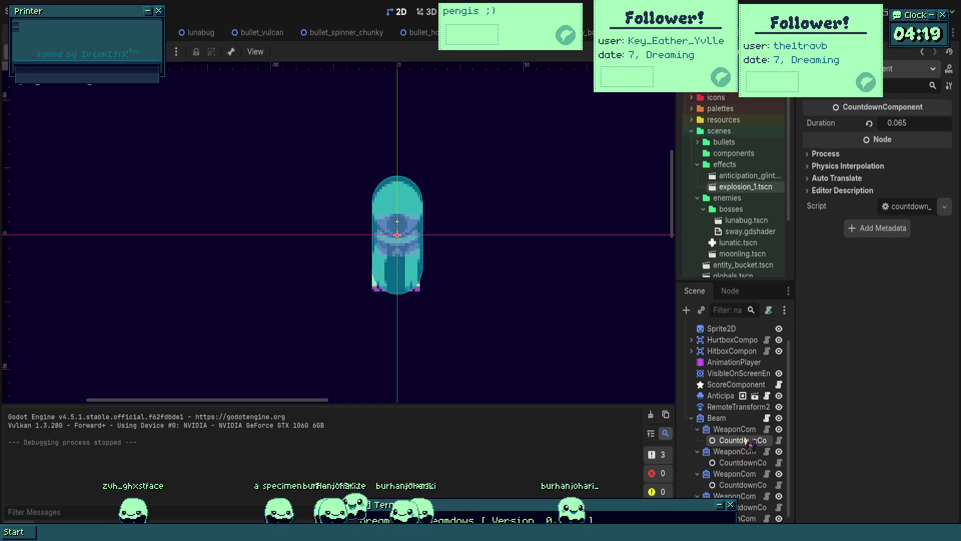
pyautogui.hotkey('ctrl', 'z')
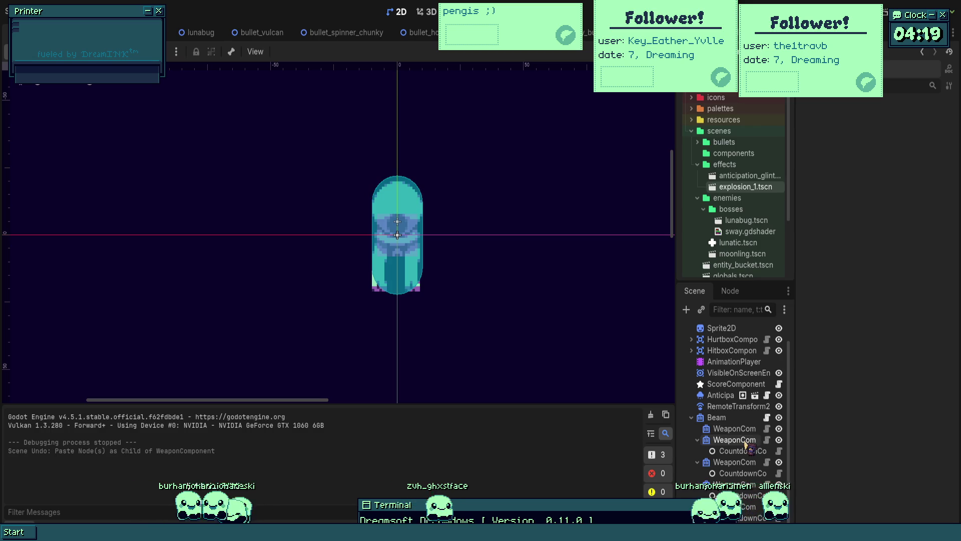
pyautogui.scroll(-4, 586, 236)
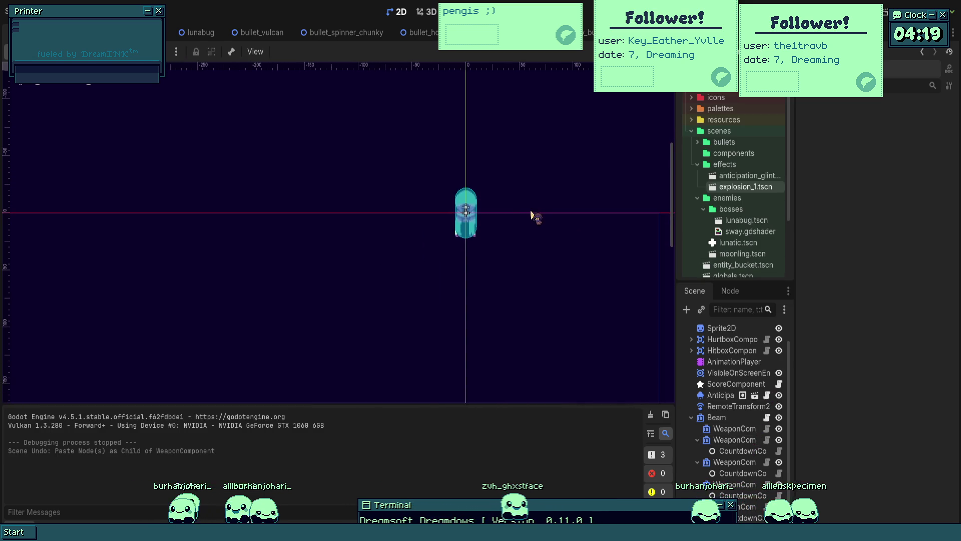
pyautogui.hscroll(2, 495, 215)
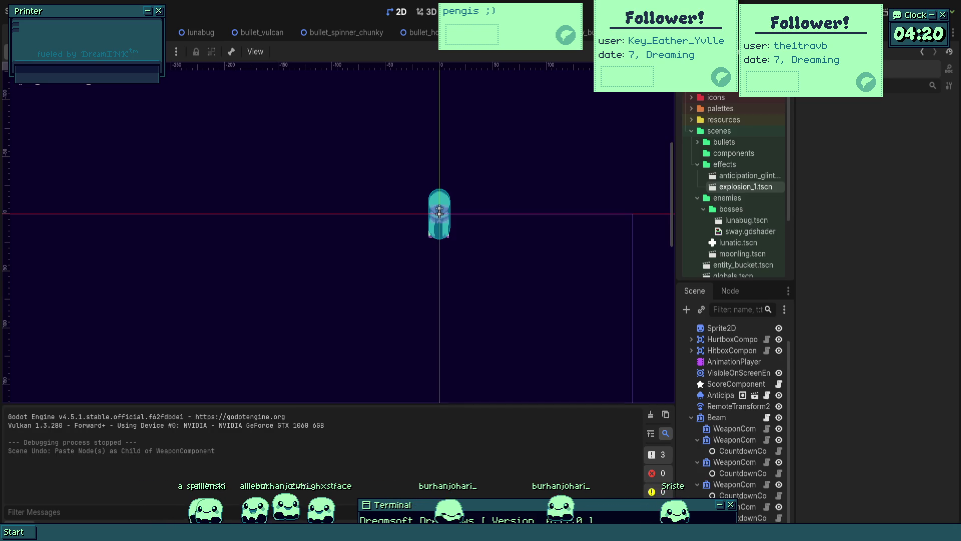
# - Save the Lunatic scene and enlarge the brush on the white drawing canvas
pyautogui.press('F5')
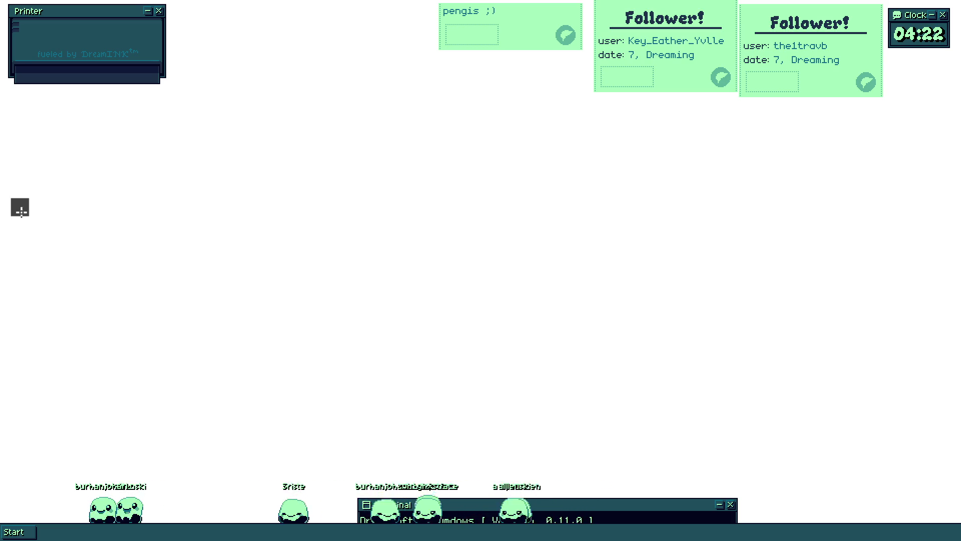
pyautogui.moveTo(239, 225); pyautogui.dragTo(284, 225)
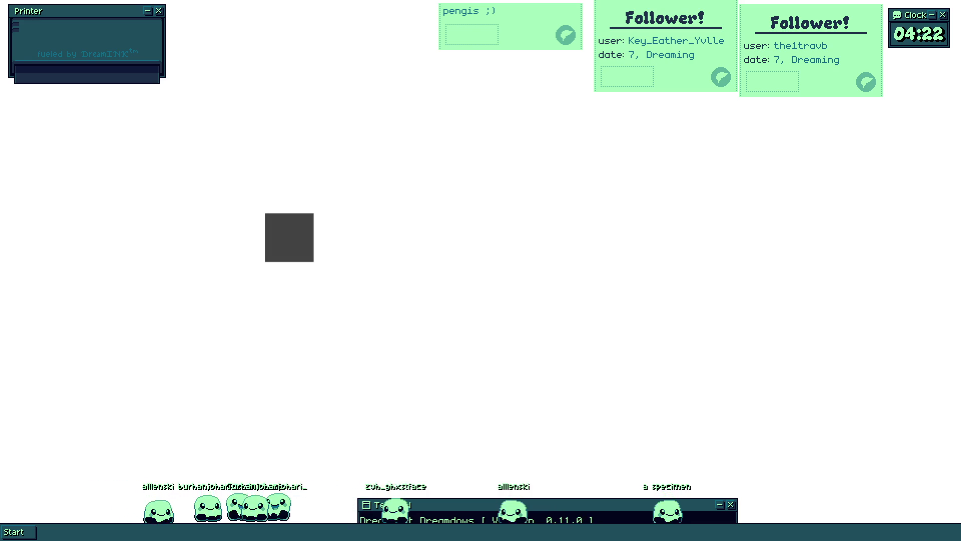
# - Stamp light grey test squares around the dark one and select the plus shape's corner
pyautogui.click(274, 196)
pyautogui.click(241, 237)
pyautogui.click(281, 286)
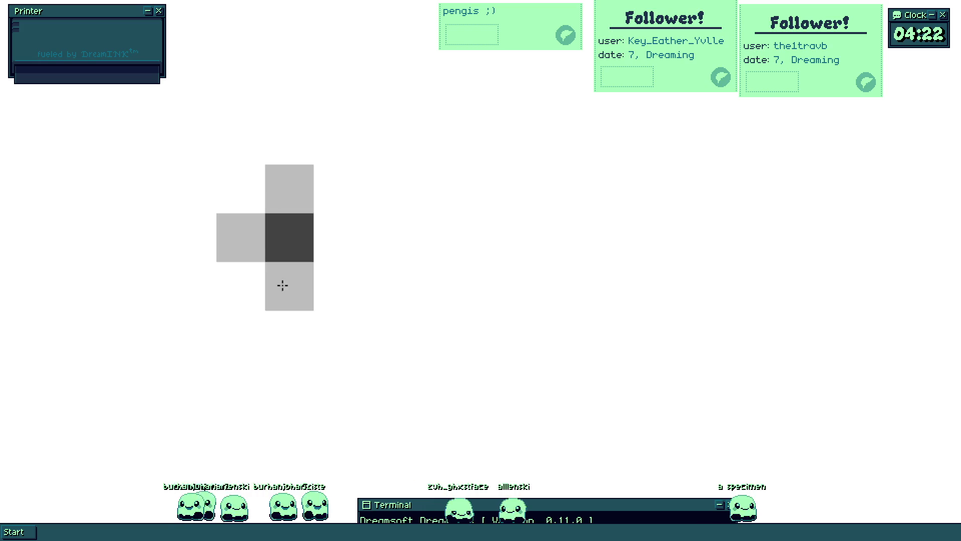
pyautogui.click(338, 238)
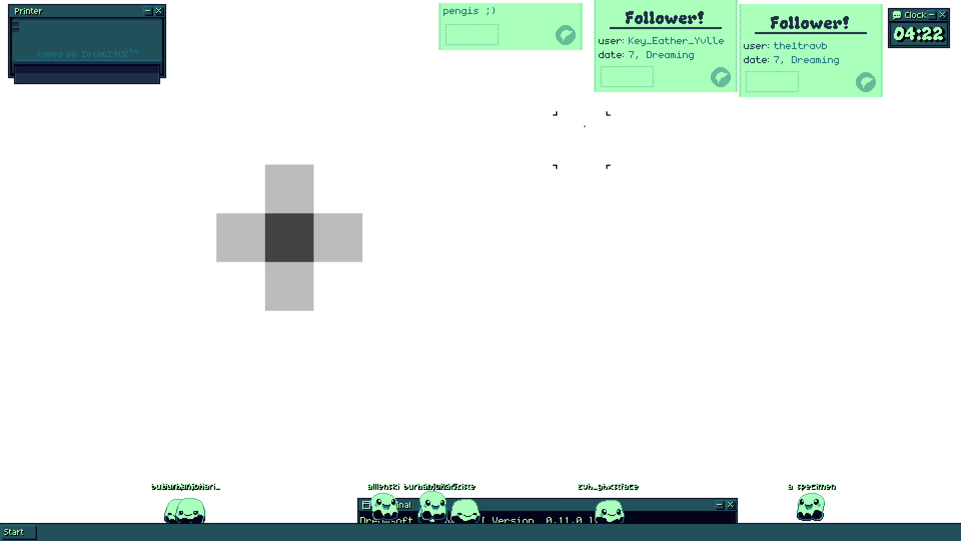
pyautogui.moveTo(218, 165); pyautogui.dragTo(312, 260)
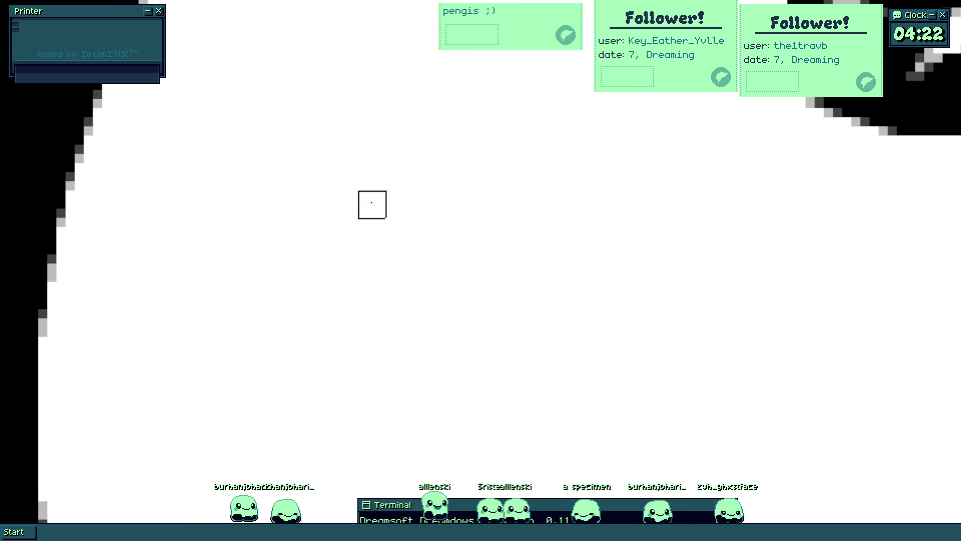
# - With a large round brush, draw black freehand strokes and a grey eye-shaped V stroke
pyautogui.press('+')
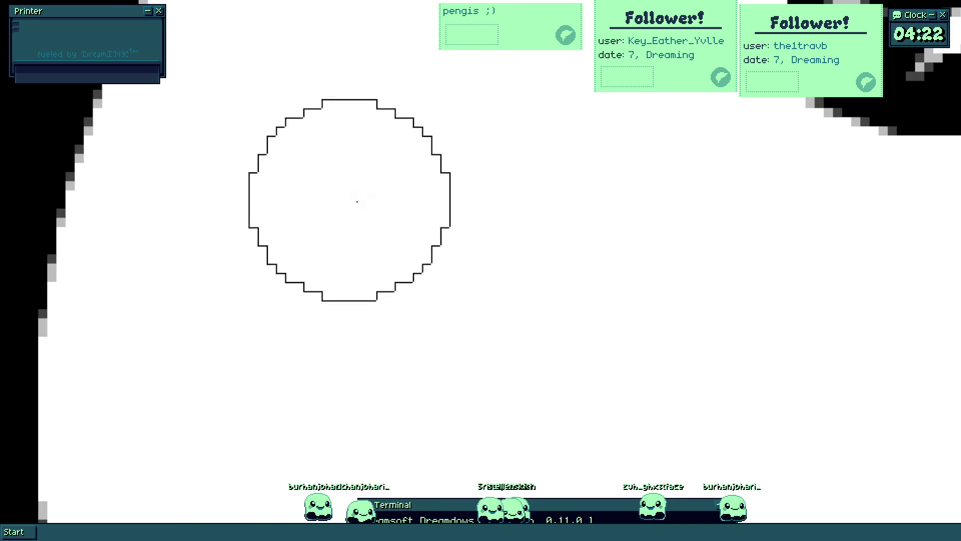
pyautogui.moveTo(343, 242); pyautogui.dragTo(307, 414)
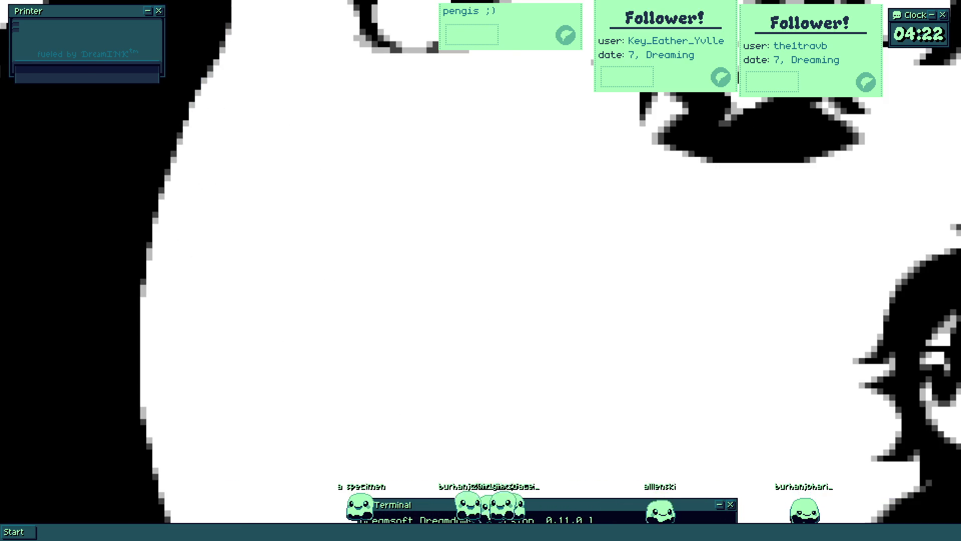
pyautogui.moveTo(306, 221); pyautogui.dragTo(515, 215)
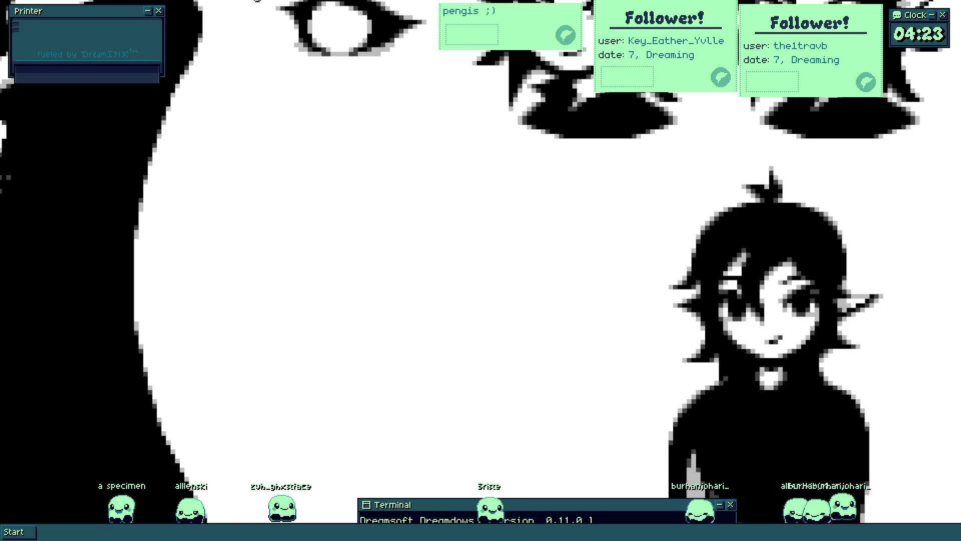
pyautogui.moveTo(443, 195)
pyautogui.mouseDown()
pyautogui.moveTo(346, 139)
pyautogui.moveTo(446, 311)
pyautogui.mouseUp()
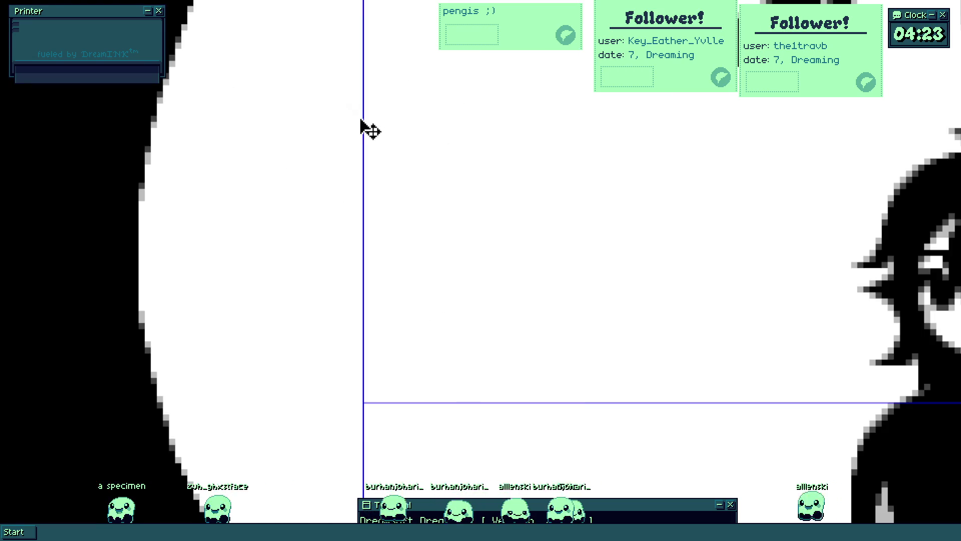
pyautogui.scroll(-3, 413, 168)
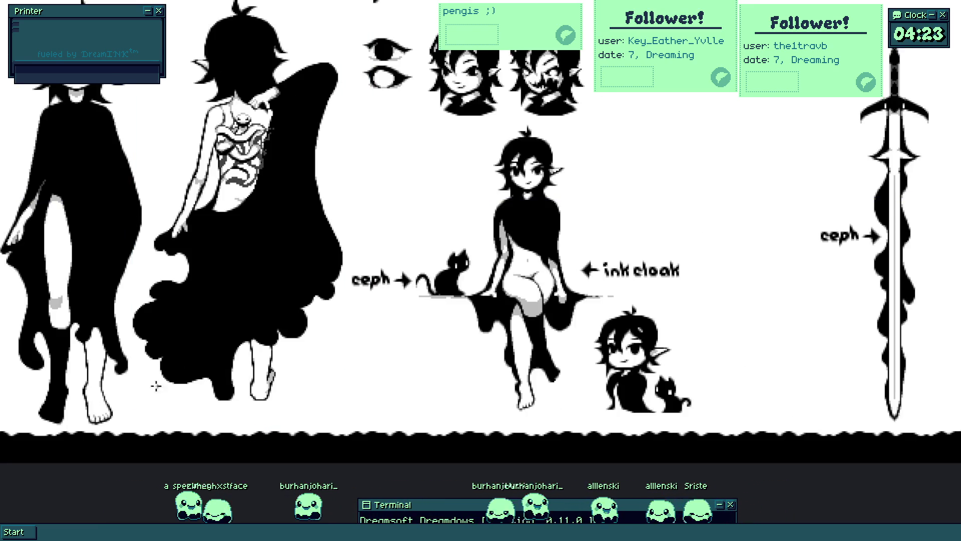
pyautogui.scroll(2, 403, 161)
pyautogui.moveTo(391, 143); pyautogui.dragTo(361, 207)
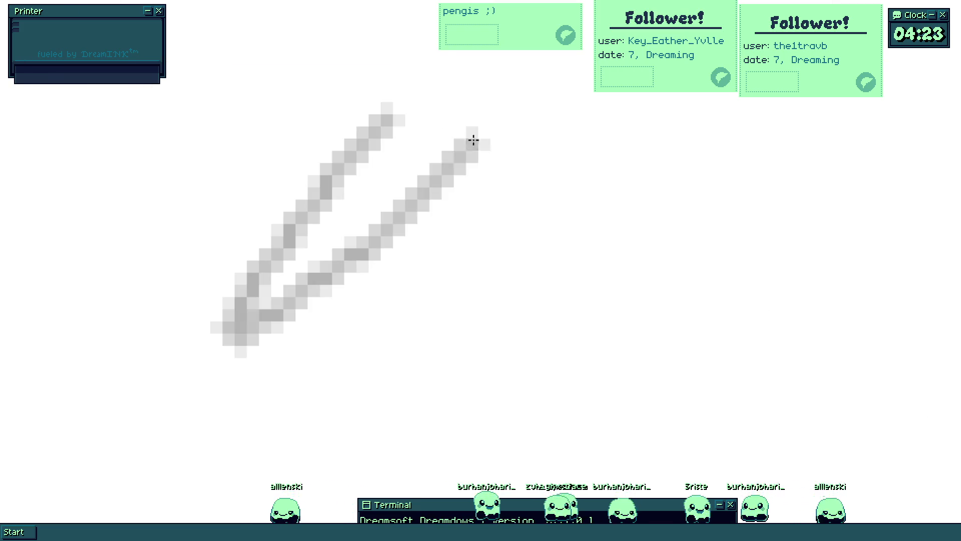
# - Rough in the figure's vertical body line and a diagonal stroke, undoing stray attempts
pyautogui.moveTo(471, 200); pyautogui.dragTo(547, 354)
pyautogui.hotkey('ctrl', 'z')
pyautogui.moveTo(455, 182)
pyautogui.mouseDown()
pyautogui.moveTo(444, 408)
pyautogui.moveTo(509, 446)
pyautogui.mouseUp()
pyautogui.hotkey('ctrl', 't')
pyautogui.press('Return')
pyautogui.moveTo(365, 364)
pyautogui.mouseDown()
pyautogui.moveTo(492, 449)
pyautogui.moveTo(582, 367)
pyautogui.mouseUp()
pyautogui.moveTo(350, 304); pyautogui.dragTo(376, 397)
pyautogui.hotkey('ctrl', 'z')
# - Try several curved strokes and an ellipse on the figure's left side, undoing each
pyautogui.moveTo(335, 285); pyautogui.dragTo(443, 420)
pyautogui.scroll(-5, 408, 380)
pyautogui.scroll(4, 417, 388)
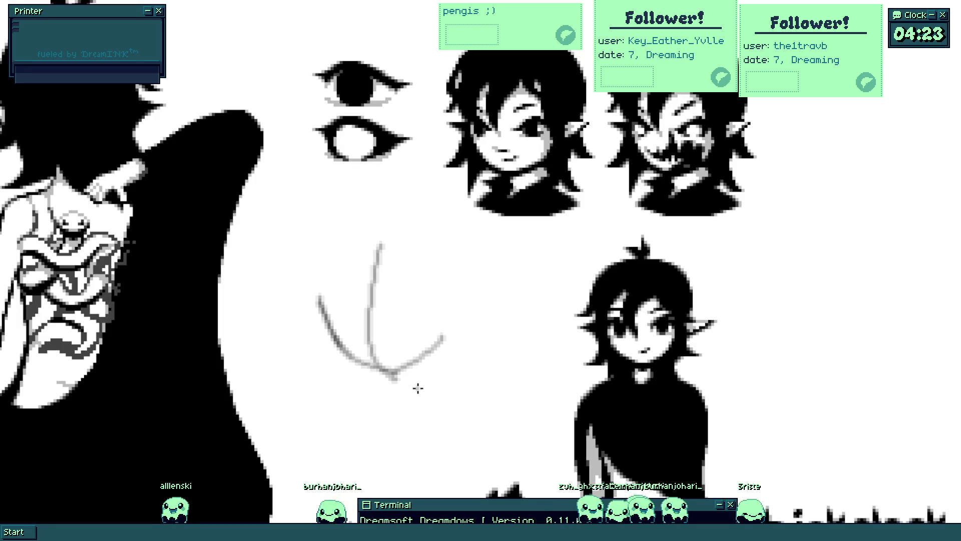
pyautogui.hotkey('ctrl', 'z')
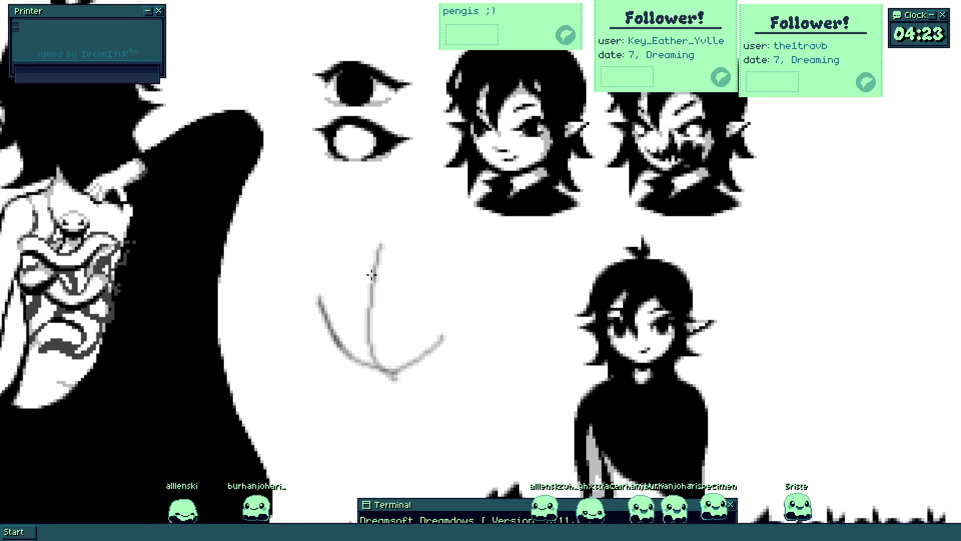
pyautogui.scroll(2, 339, 296)
pyautogui.moveTo(330, 218); pyautogui.dragTo(304, 402)
pyautogui.hotkey('ctrl', 'z')
pyautogui.moveTo(337, 231); pyautogui.dragTo(326, 444)
pyautogui.hotkey('ctrl', 'z')
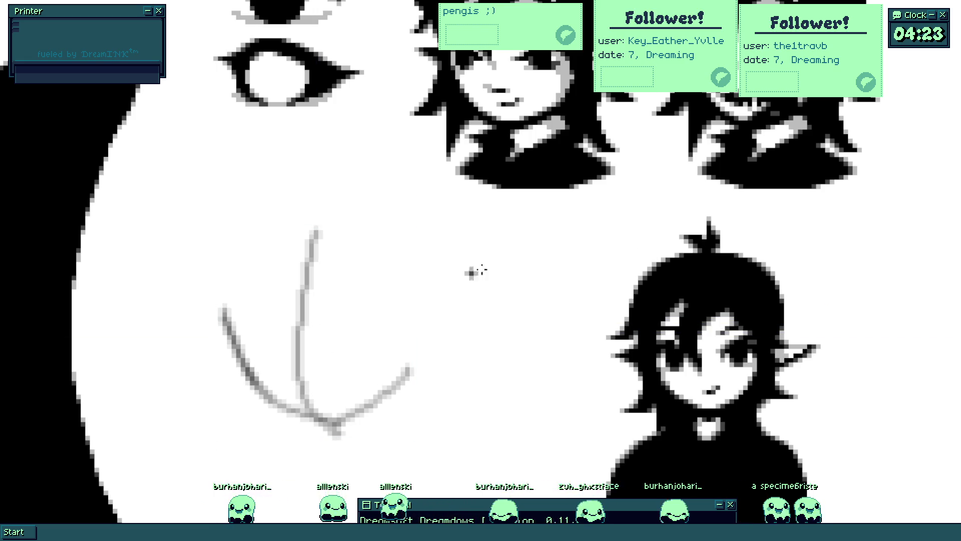
pyautogui.moveTo(546, 260); pyautogui.dragTo(323, 300)
pyautogui.hotkey('ctrl', 'z')
pyautogui.hotkey('ctrl', '0')
pyautogui.scroll(3, 526, 257)
# - Try a large circle with a grey arc inside, undo both, and pan over to the figure sketch
pyautogui.moveTo(416, 172); pyautogui.dragTo(498, 284)
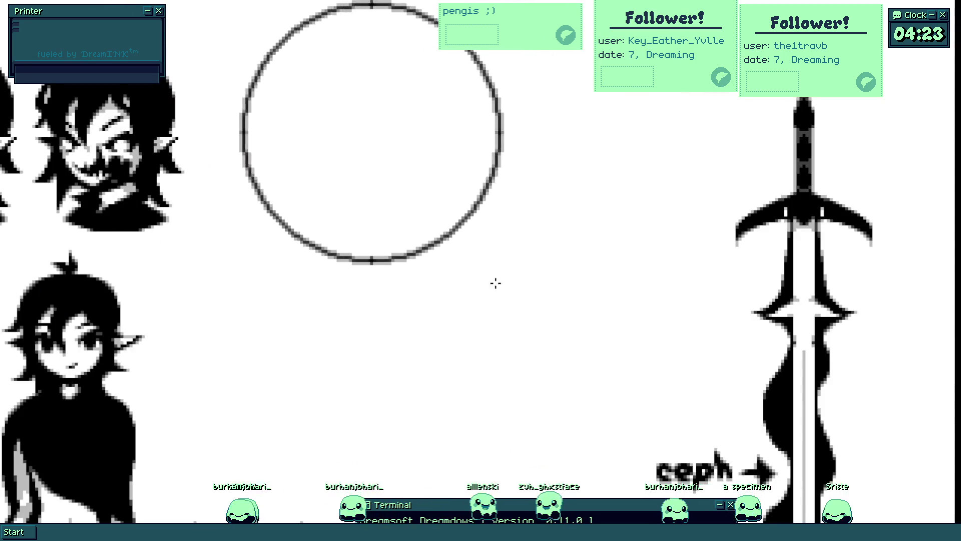
pyautogui.moveTo(498, 284); pyautogui.dragTo(495, 269)
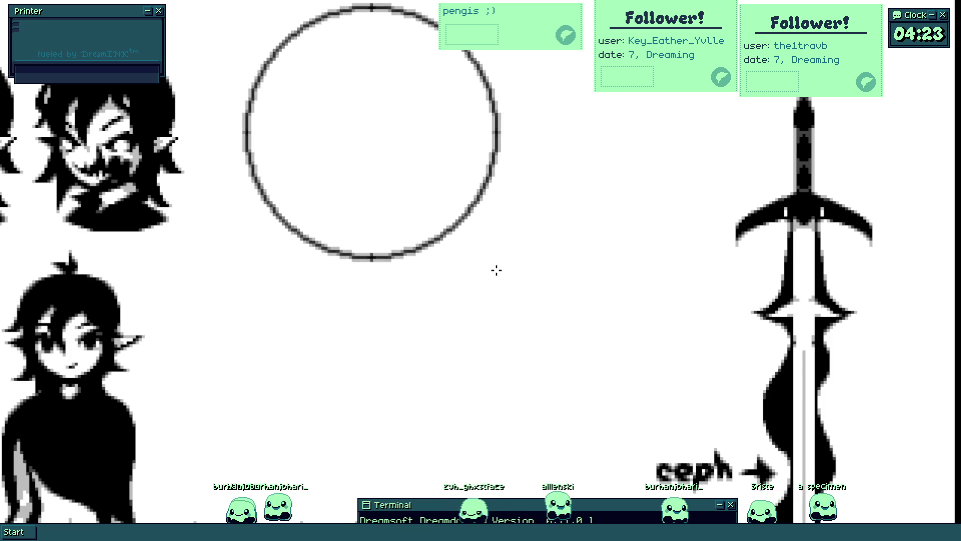
pyautogui.scroll(2, 496, 268)
pyautogui.moveTo(236, 97); pyautogui.dragTo(438, 450)
pyautogui.hotkey('ctrl', 'z')
pyautogui.scroll(-1, 411, 197)
pyautogui.scroll(-3, 412, 197)
pyautogui.scroll(2, 376, 192)
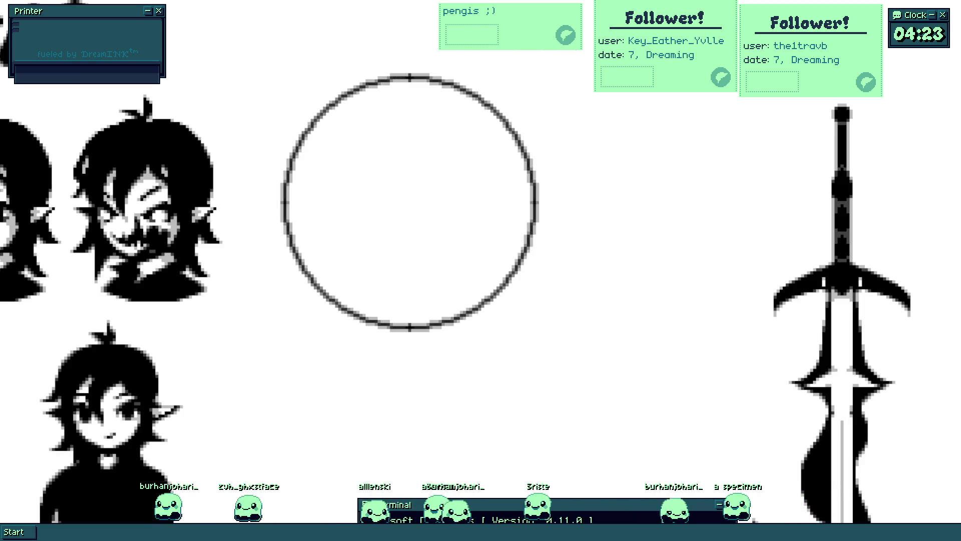
pyautogui.scroll(-1, 849, 207)
pyautogui.scroll(1, 178, 303)
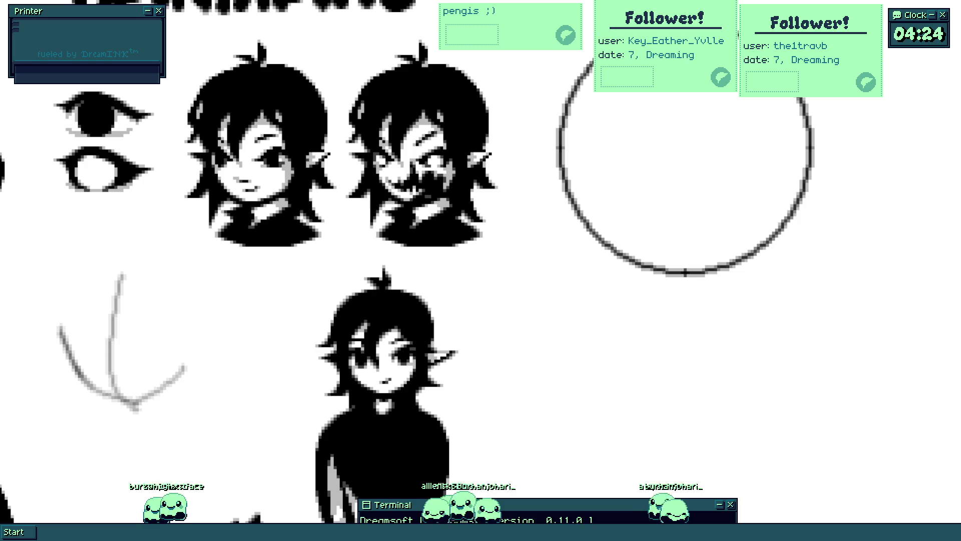
pyautogui.hotkey('ctrl', 'z')
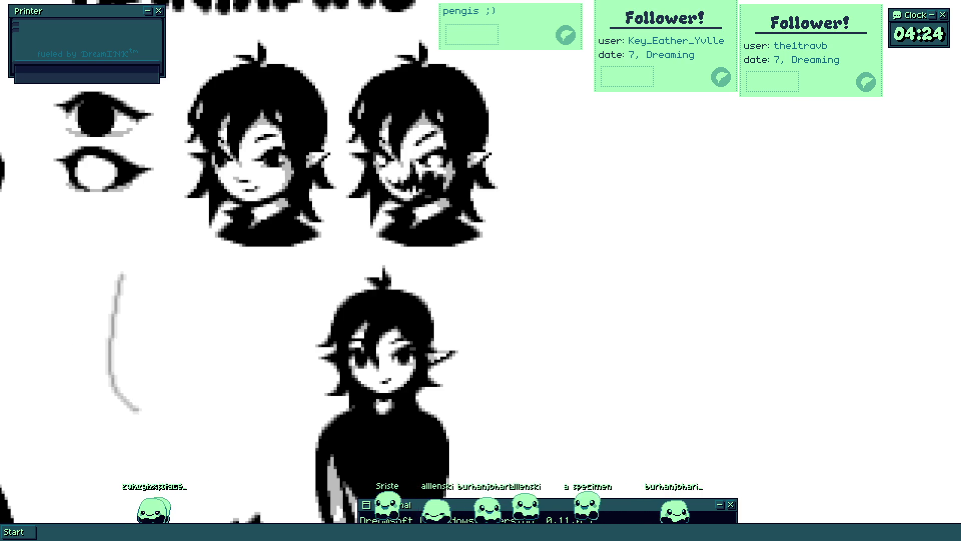
pyautogui.moveTo(622, 212)
pyautogui.mouseDown()
pyautogui.moveTo(497, 212)
pyautogui.moveTo(445, 238)
pyautogui.mouseUp()
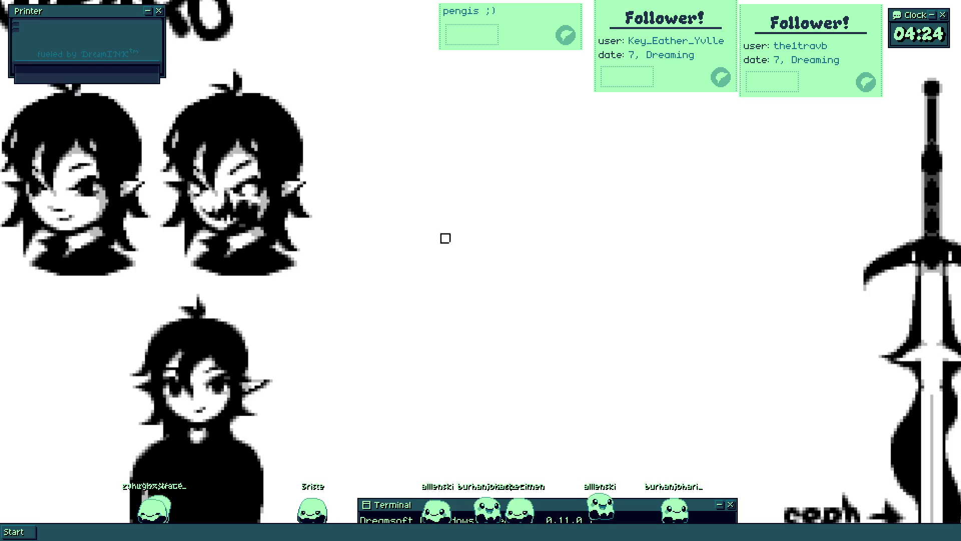
pyautogui.scroll(-2, 445, 238)
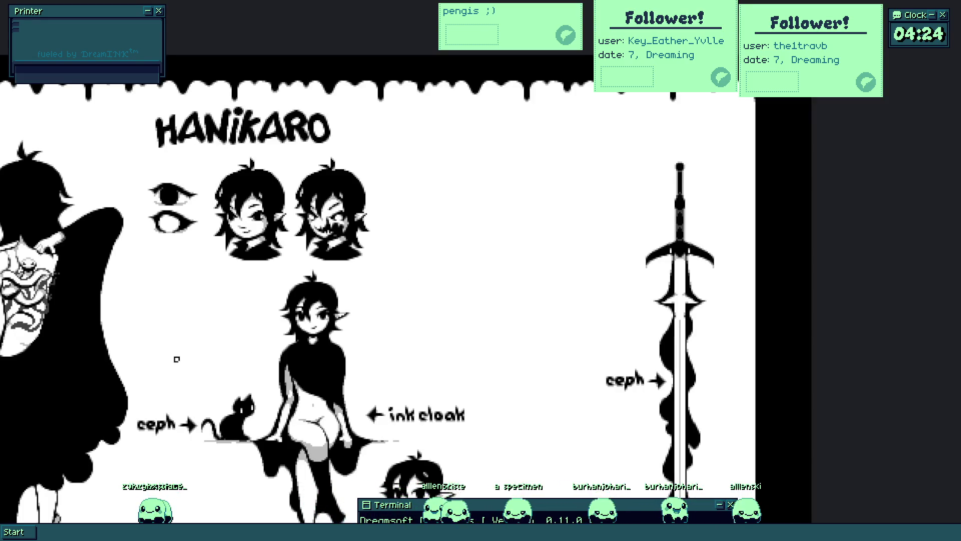
pyautogui.moveTo(622, 91)
pyautogui.mouseDown()
pyautogui.moveTo(545, 101)
pyautogui.moveTo(518, 47)
pyautogui.moveTo(958, 52)
pyautogui.mouseUp()
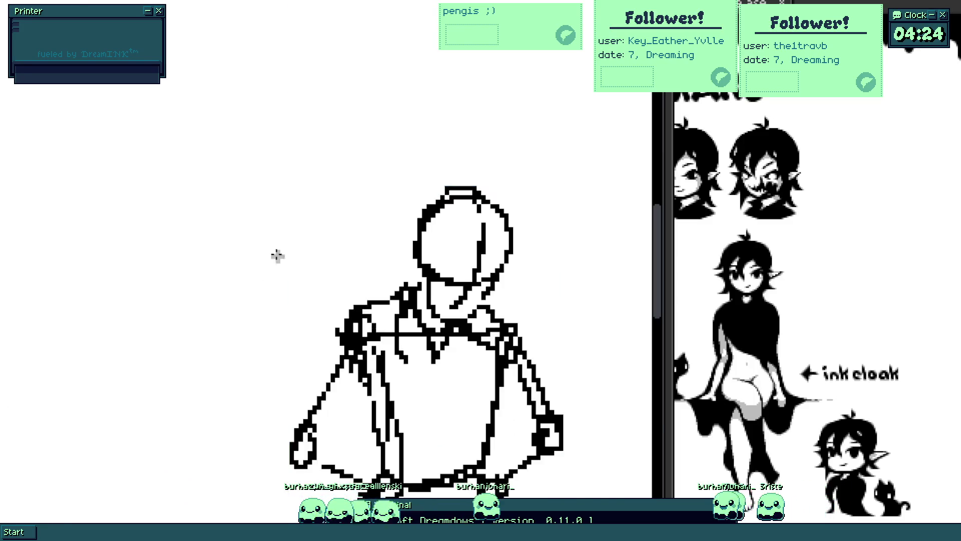
pyautogui.scroll(-2, 275, 256)
pyautogui.moveTo(202, 183); pyautogui.dragTo(194, 283)
pyautogui.hotkey('ctrl', 'z')
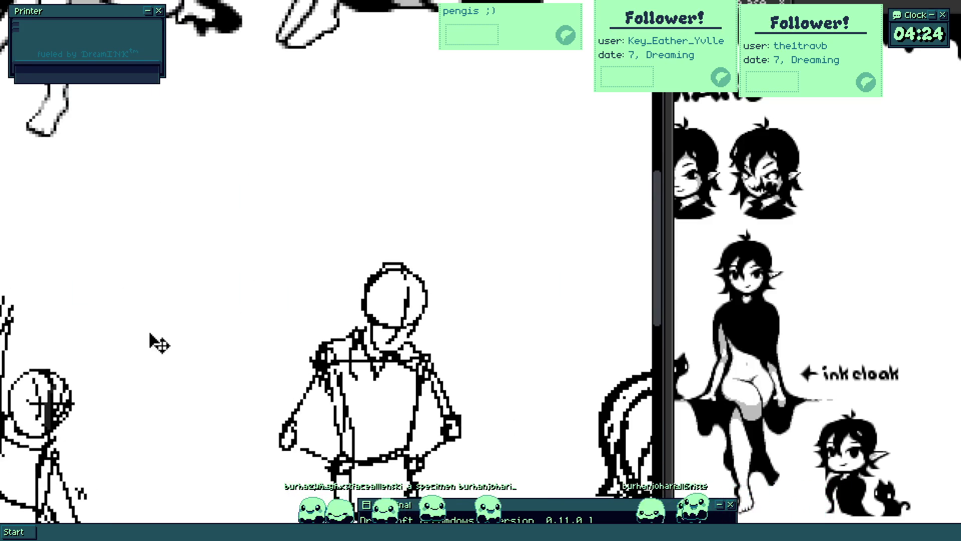
pyautogui.moveTo(155, 338); pyautogui.dragTo(234, 308)
pyautogui.scroll(-2, 247, 189)
pyautogui.scroll(2, 255, 165)
pyautogui.scroll(-2, 255, 165)
pyautogui.scroll(-2, 256, 165)
pyautogui.moveTo(226, 210); pyautogui.dragTo(68, 316)
pyautogui.scroll(2, 168, 307)
pyautogui.scroll(-2, 168, 306)
pyautogui.scroll(2, 237, 252)
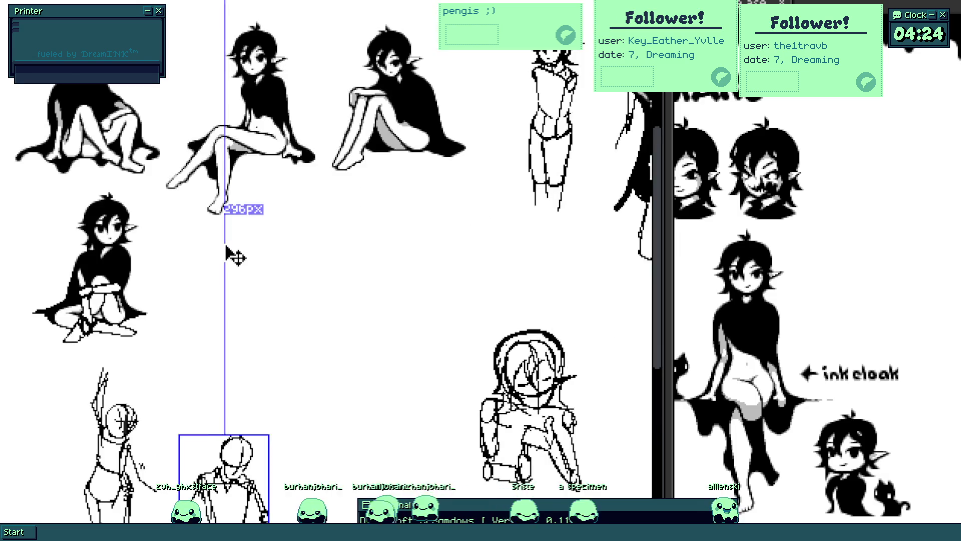
pyautogui.hscroll(1, 328, 272)
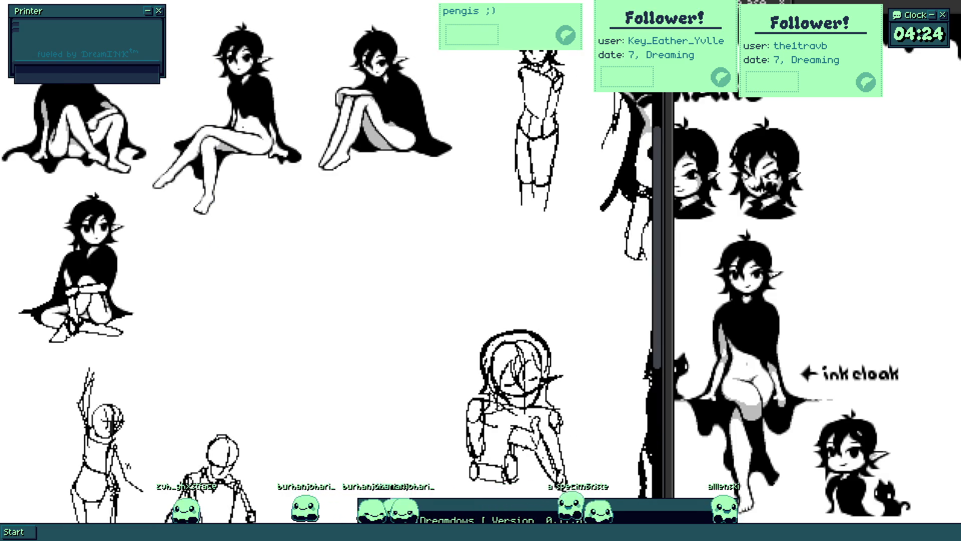
pyautogui.scroll(2, 208, 260)
pyautogui.scroll(1, 208, 259)
pyautogui.scroll(1, 208, 260)
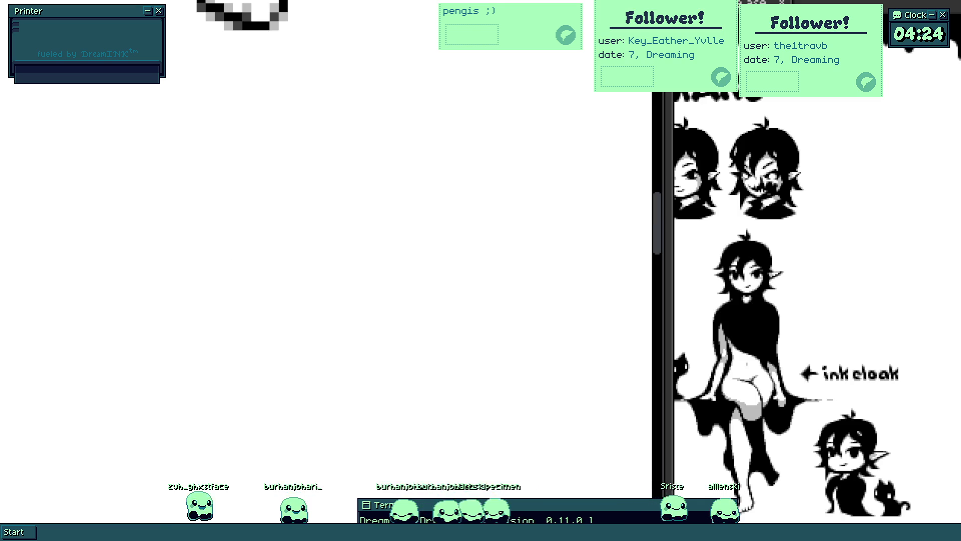
pyautogui.moveTo(233, 162)
pyautogui.mouseDown()
pyautogui.moveTo(311, 322)
pyautogui.moveTo(158, 252)
pyautogui.mouseUp()
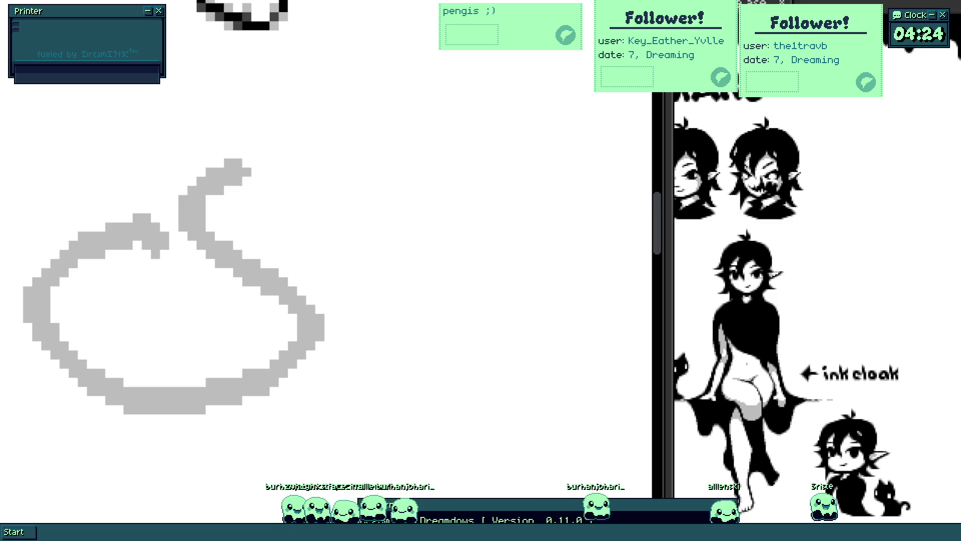
pyautogui.hotkey('ctrl', 'z')
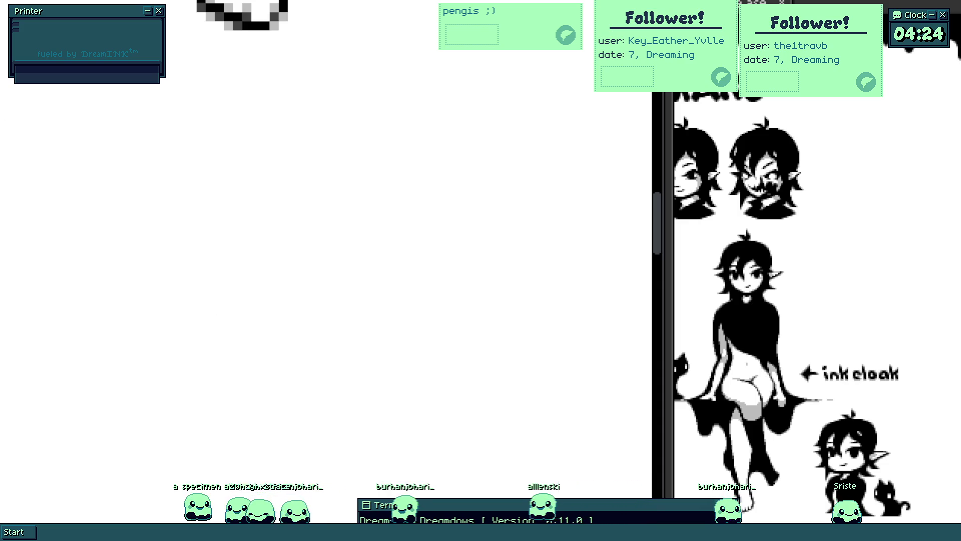
pyautogui.moveTo(279, 207); pyautogui.dragTo(242, 262)
pyautogui.hotkey('ctrl', 'z')
pyautogui.moveTo(325, 132)
pyautogui.mouseDown()
pyautogui.moveTo(212, 223)
pyautogui.moveTo(294, 291)
pyautogui.mouseUp()
pyautogui.hotkey('ctrl', 'z')
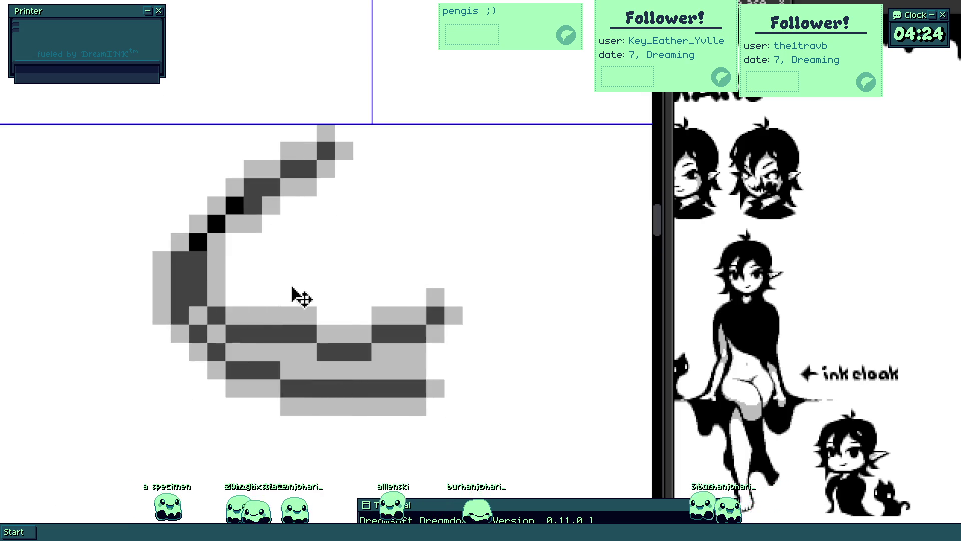
pyautogui.hotkey('ctrl', 'z')
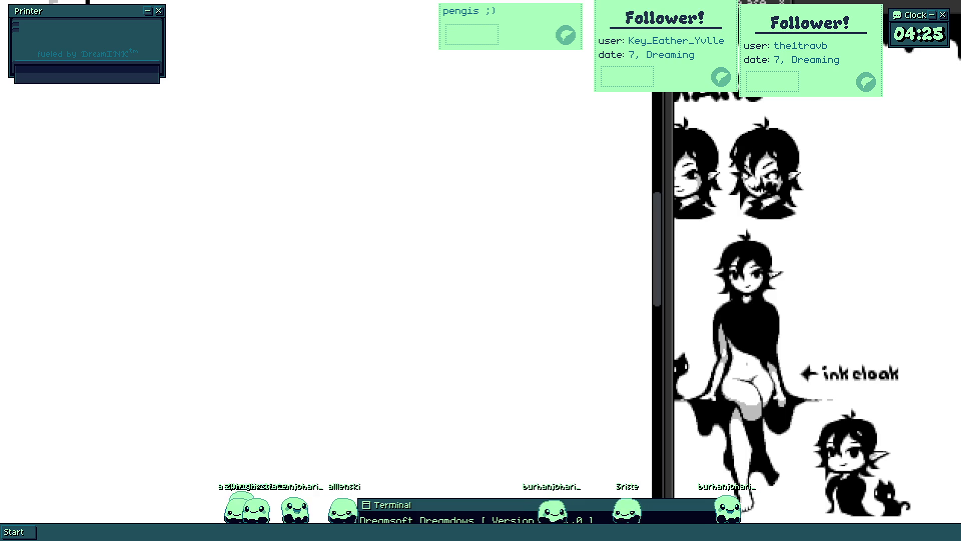
pyautogui.moveTo(137, 161)
pyautogui.mouseDown()
pyautogui.moveTo(262, 317)
pyautogui.moveTo(305, 241)
pyautogui.mouseUp()
pyautogui.hotkey('ctrl', 'z')
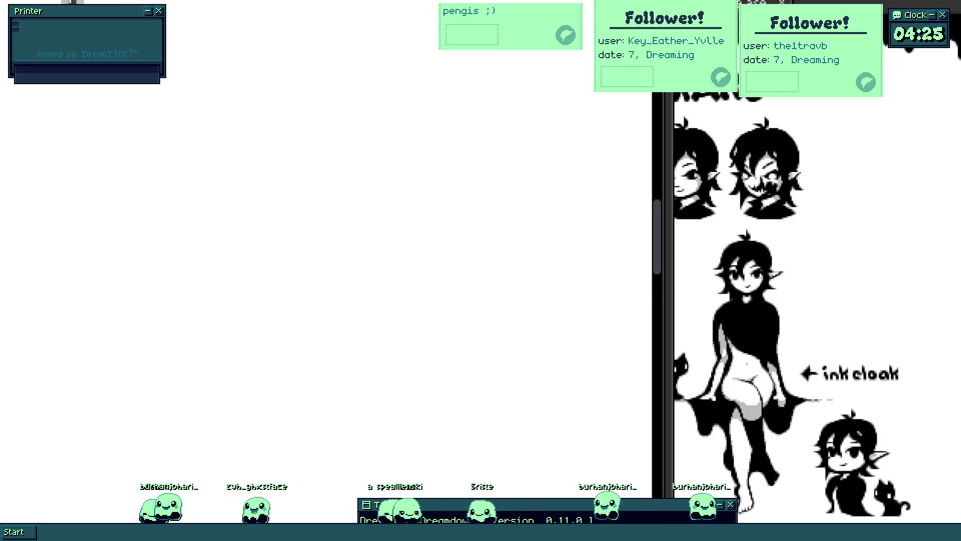
pyautogui.moveTo(273, 129)
pyautogui.mouseDown()
pyautogui.moveTo(192, 207)
pyautogui.moveTo(43, 122)
pyautogui.moveTo(339, 279)
pyautogui.moveTo(187, 203)
pyautogui.mouseUp()
pyautogui.hotkey('ctrl', 'z')
pyautogui.press('Delete')
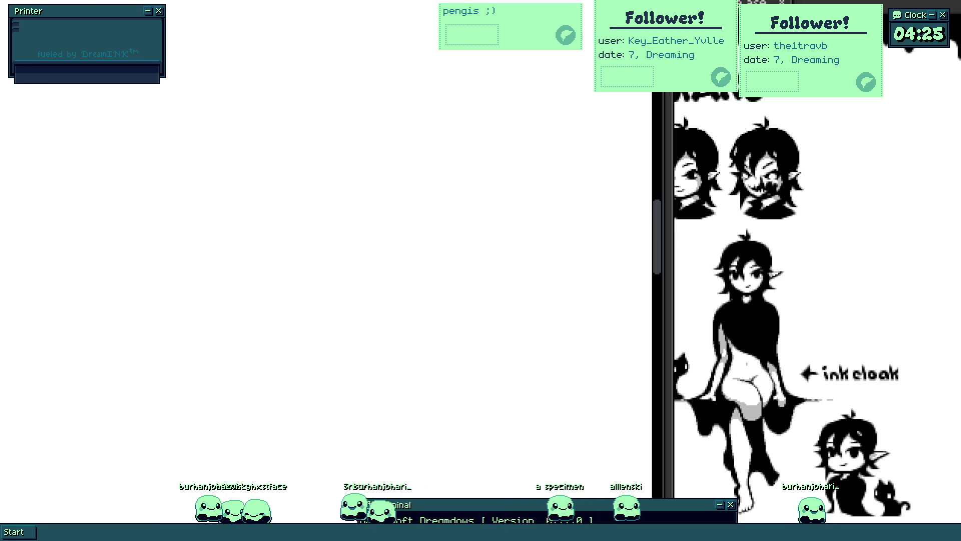
pyautogui.hotkey('ctrl', 'z')
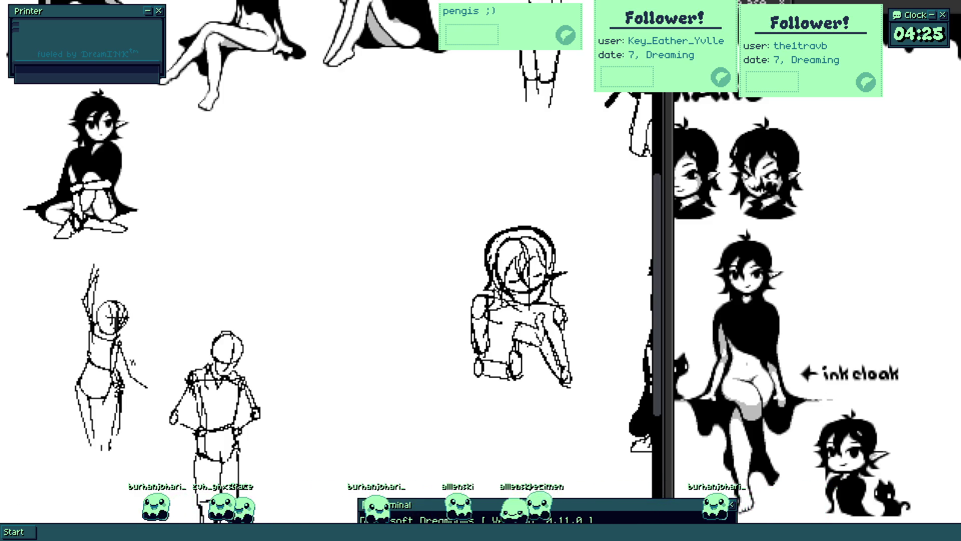
# - Try a head ellipse with a curved centre line and grey strokes, undoing all of them
pyautogui.moveTo(262, 197); pyautogui.dragTo(436, 157)
pyautogui.scroll(2, 353, 172)
pyautogui.press('Escape')
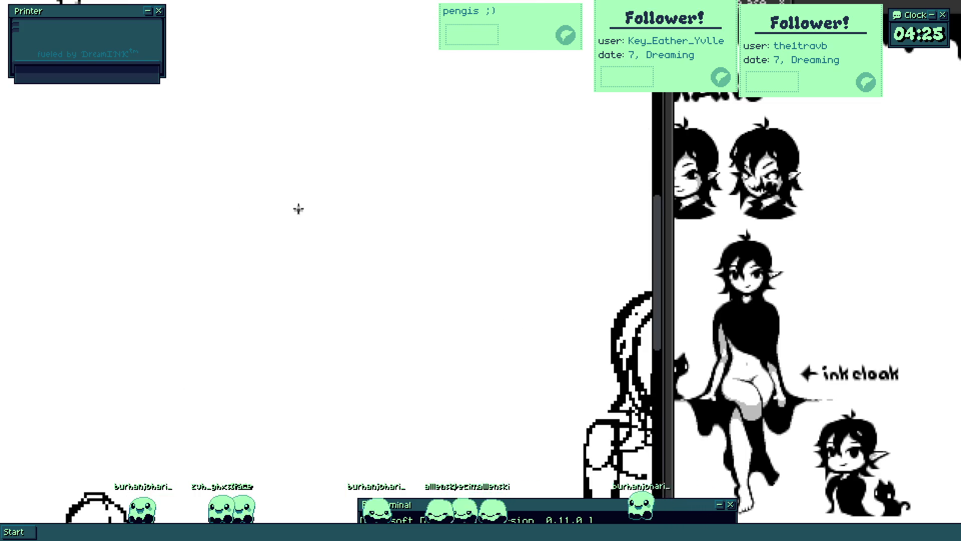
pyautogui.scroll(2, 255, 210)
pyautogui.scroll(-2, 263, 260)
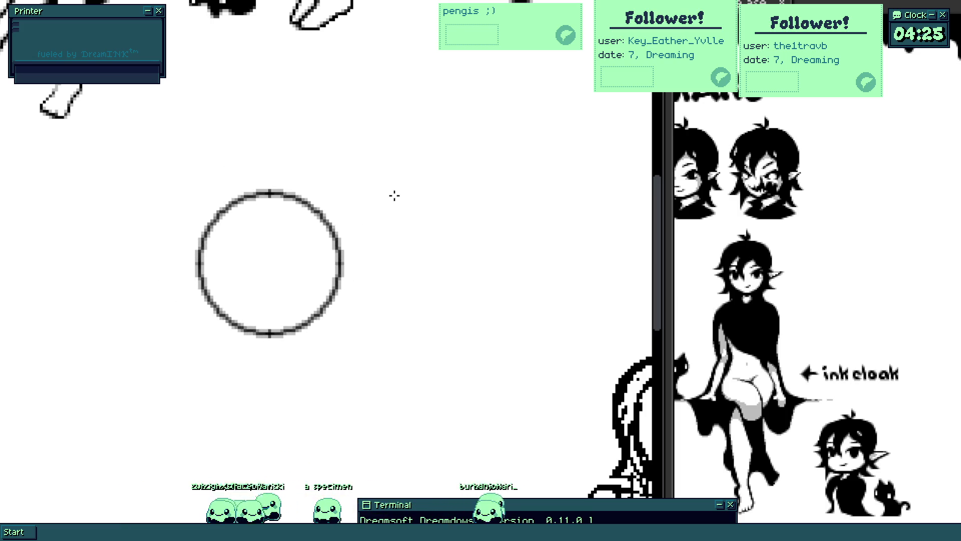
pyautogui.scroll(3, 279, 229)
pyautogui.hotkey('ctrl', 'z')
pyautogui.moveTo(300, 128)
pyautogui.mouseDown()
pyautogui.moveTo(300, 353)
pyautogui.moveTo(265, 341)
pyautogui.moveTo(329, 348)
pyautogui.mouseUp()
pyautogui.scroll(-2, 329, 330)
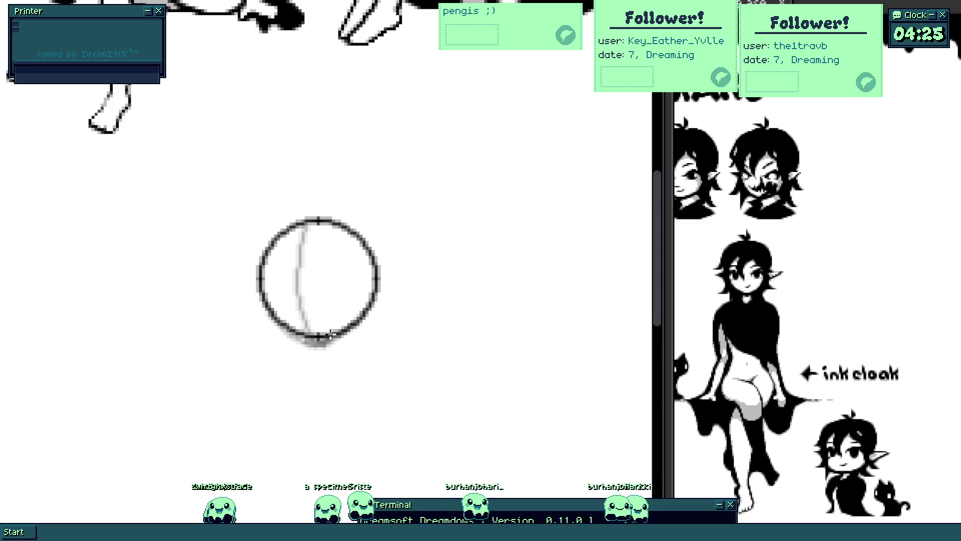
pyautogui.scroll(1, 316, 310)
pyautogui.scroll(1, 296, 322)
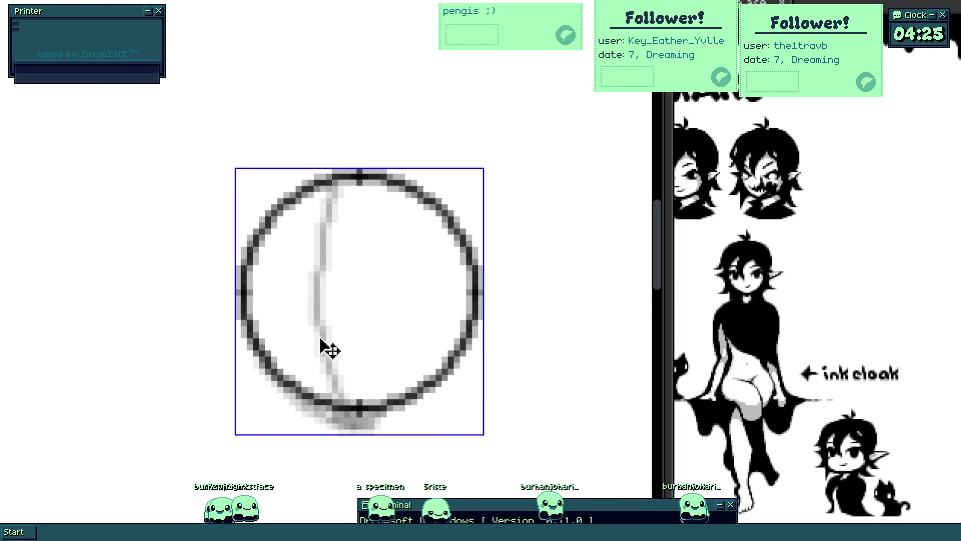
pyautogui.hotkey('ctrl', 'z')
pyautogui.hotkey('ctrl', 'z')
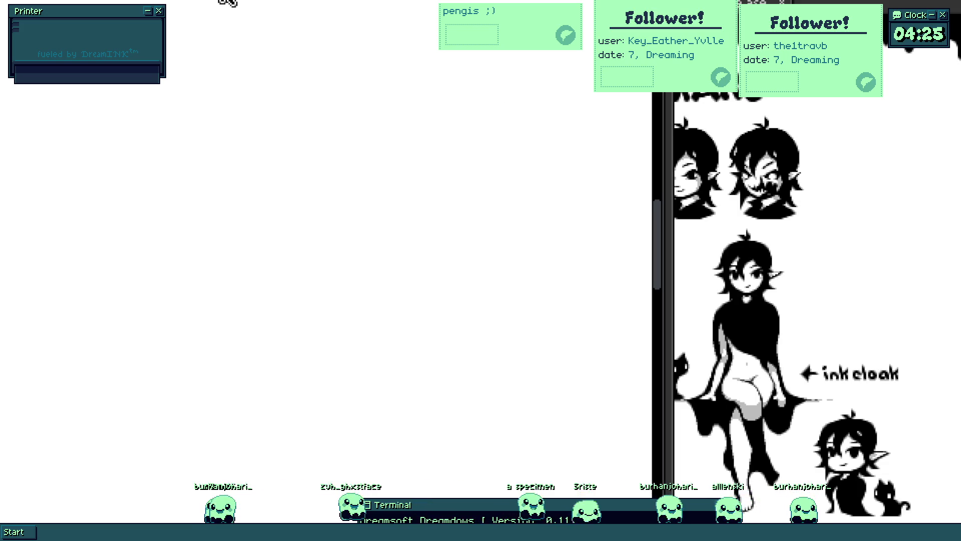
pyautogui.moveTo(235, 206); pyautogui.dragTo(363, 146)
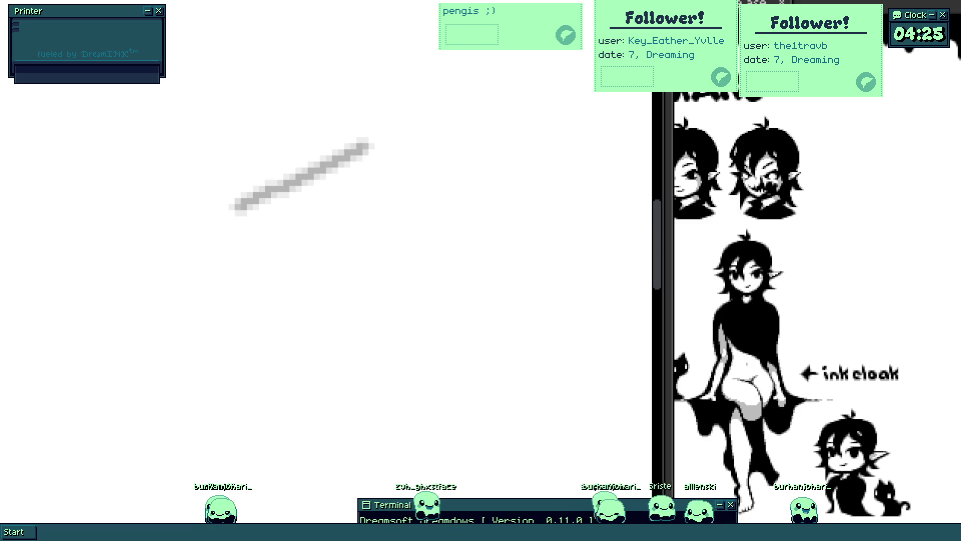
pyautogui.hotkey('ctrl', 'z')
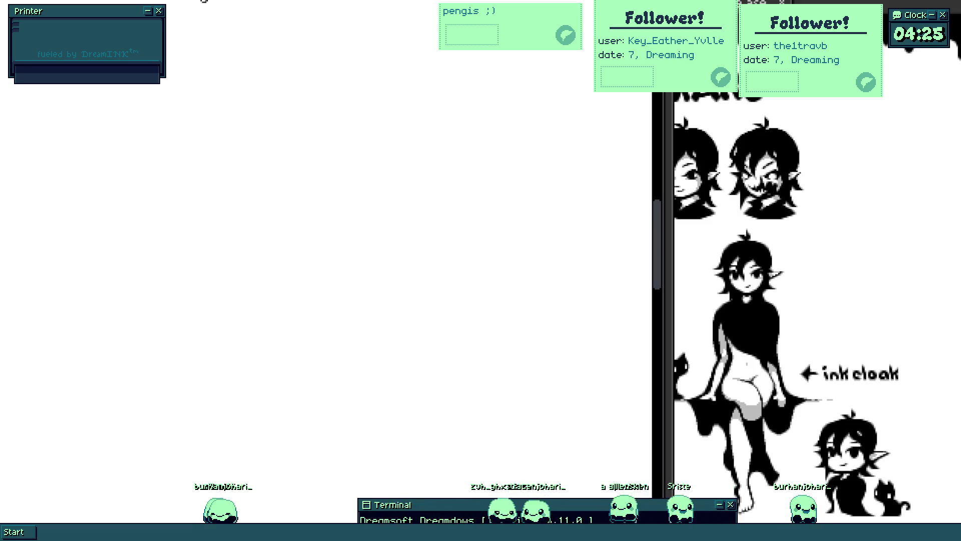
# - Draw the head circle and, after a few retries, a vertical centre line through it
pyautogui.moveTo(262, 210); pyautogui.dragTo(503, 105)
pyautogui.scroll(-3, 262, 255)
pyautogui.scroll(3, 251, 262)
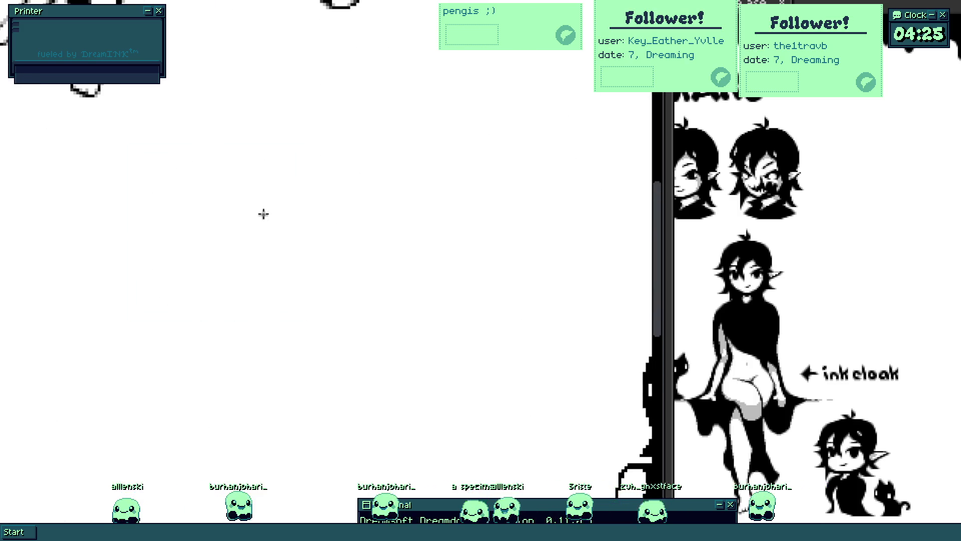
pyautogui.moveTo(264, 212); pyautogui.dragTo(212, 51)
pyautogui.moveTo(244, 153); pyautogui.dragTo(321, 333)
pyautogui.hotkey('ctrl', 'z')
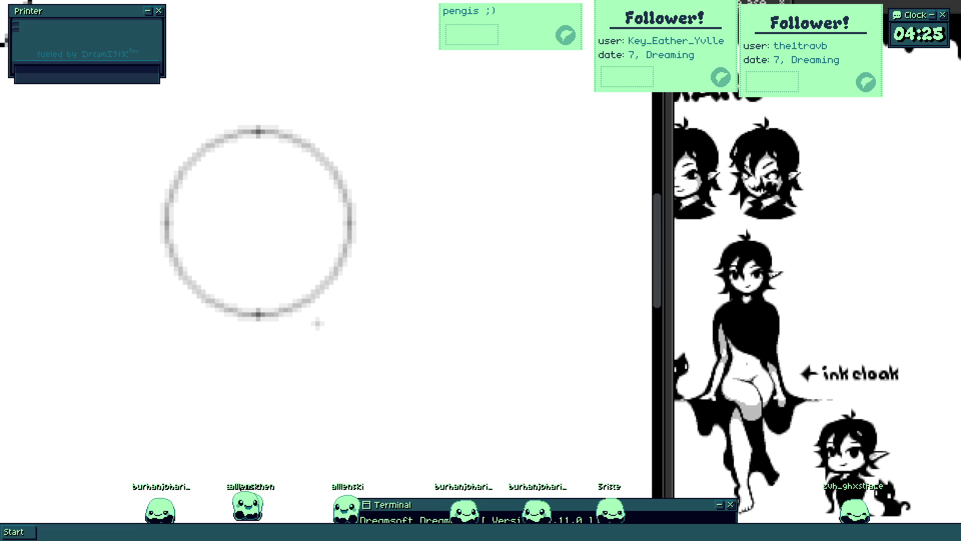
pyautogui.scroll(1, 222, 191)
pyautogui.moveTo(230, 139); pyautogui.dragTo(236, 337)
pyautogui.hotkey('ctrl', 'z')
pyautogui.moveTo(237, 129); pyautogui.dragTo(236, 387)
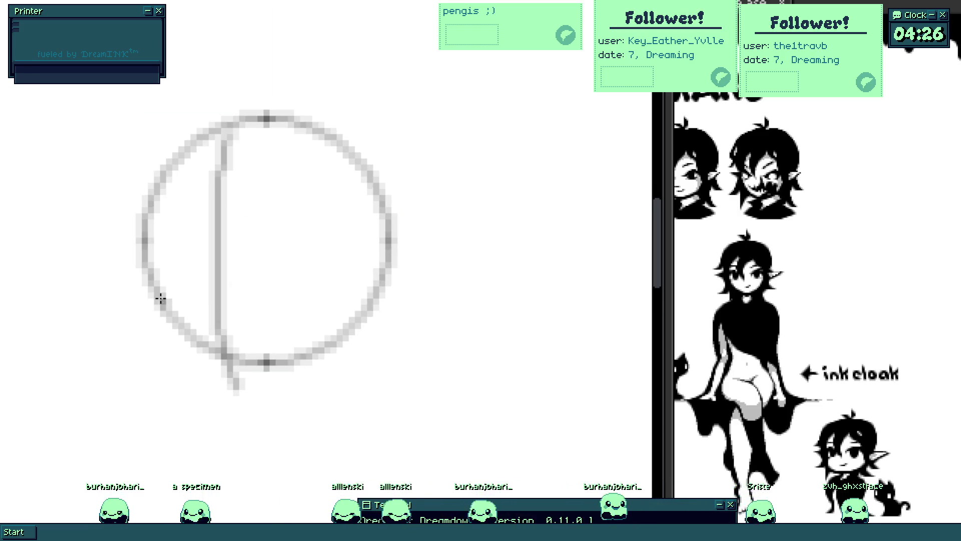
pyautogui.hotkey('ctrl', 'z')
pyautogui.moveTo(244, 130)
pyautogui.mouseDown()
pyautogui.moveTo(223, 232)
pyautogui.moveTo(255, 370)
pyautogui.mouseUp()
# - Attempt the jaw curve below the circle repeatedly, undoing the overlong and stray strokes
pyautogui.moveTo(162, 299); pyautogui.dragTo(254, 390)
pyautogui.hotkey('ctrl', 'z')
pyautogui.moveTo(161, 301); pyautogui.dragTo(258, 388)
pyautogui.hotkey('ctrl', 'z')
pyautogui.hotkey('ctrl', 'z')
pyautogui.moveTo(153, 315); pyautogui.dragTo(264, 390)
pyautogui.hotkey('ctrl', 'z')
pyautogui.moveTo(166, 301)
pyautogui.mouseDown()
pyautogui.moveTo(266, 391)
pyautogui.moveTo(226, 381)
pyautogui.mouseUp()
pyautogui.hotkey('ctrl', 'z')
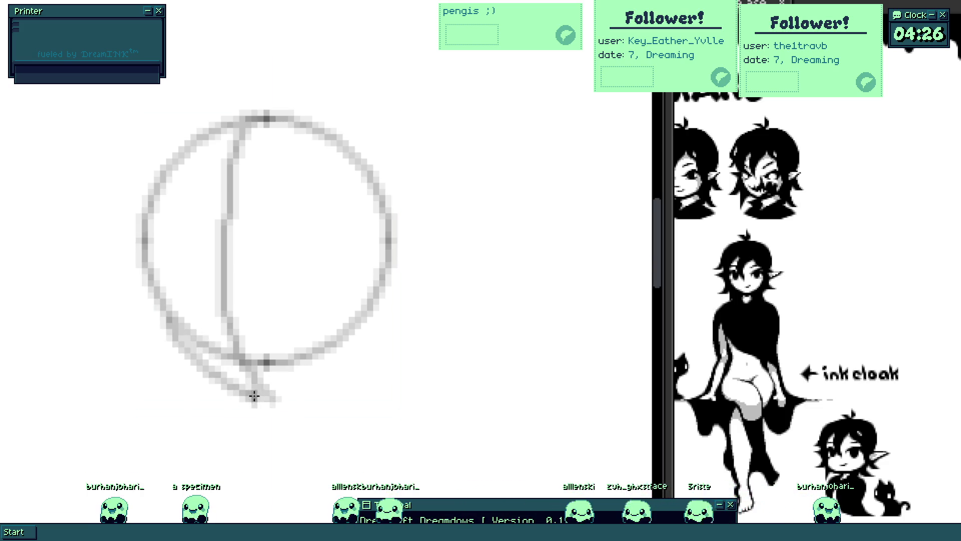
pyautogui.moveTo(300, 389)
pyautogui.mouseDown()
pyautogui.moveTo(353, 354)
pyautogui.moveTo(371, 311)
pyautogui.moveTo(353, 344)
pyautogui.mouseUp()
pyautogui.hotkey('ctrl', 'z')
pyautogui.hotkey('ctrl', 'z')
# - Darken the circle's lower-right edge and the vertical centre line
pyautogui.moveTo(382, 289); pyautogui.dragTo(351, 346)
pyautogui.hotkey('ctrl', 'z')
pyautogui.moveTo(389, 261); pyautogui.dragTo(352, 343)
pyautogui.hotkey('ctrl', 'z')
pyautogui.moveTo(387, 258); pyautogui.dragTo(353, 346)
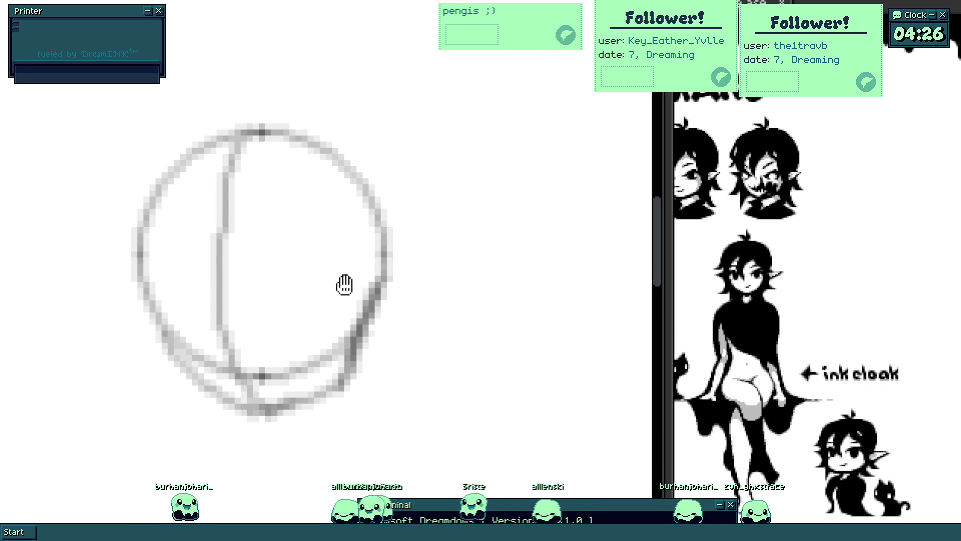
pyautogui.moveTo(343, 283); pyautogui.dragTo(354, 351)
pyautogui.moveTo(256, 194); pyautogui.dragTo(238, 334)
# - Draw a horizontal guide line across the circle, undoing a hooked start and curved extension
pyautogui.moveTo(160, 294)
pyautogui.mouseDown()
pyautogui.moveTo(205, 342)
pyautogui.moveTo(223, 333)
pyautogui.mouseUp()
pyautogui.hotkey('ctrl', 'z')
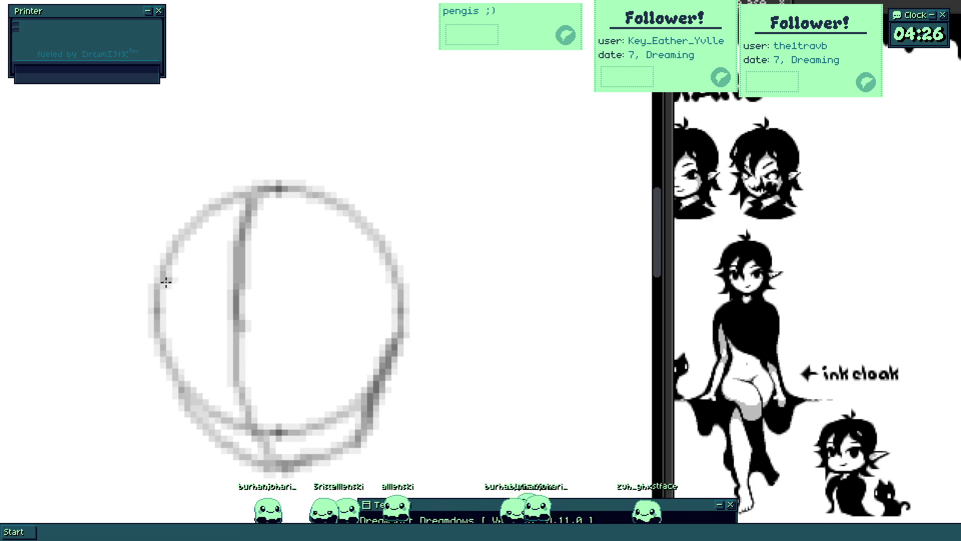
pyautogui.moveTo(159, 325); pyautogui.dragTo(344, 344)
pyautogui.moveTo(284, 343); pyautogui.dragTo(384, 322)
pyautogui.hotkey('ctrl', 'z')
pyautogui.hotkey('ctrl', 'z')
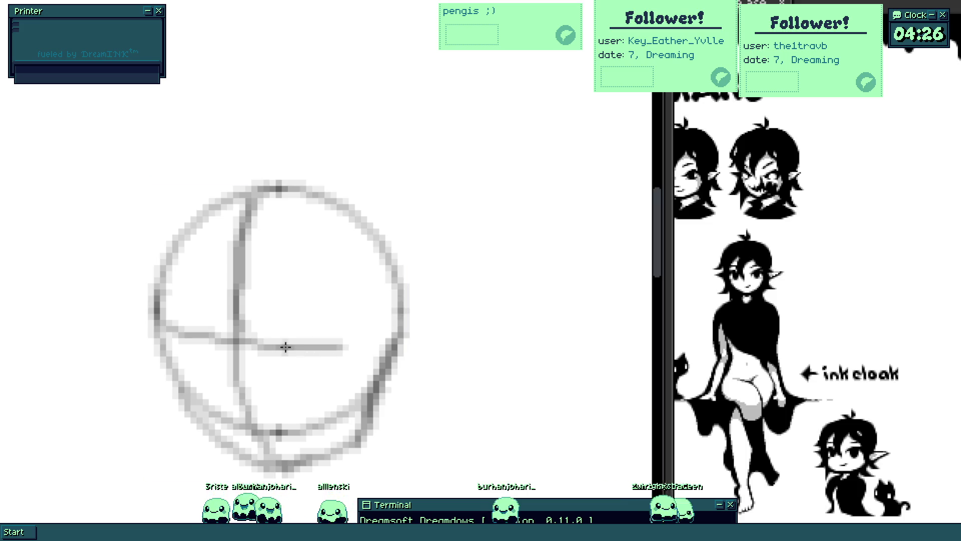
pyautogui.scroll(-3, 356, 315)
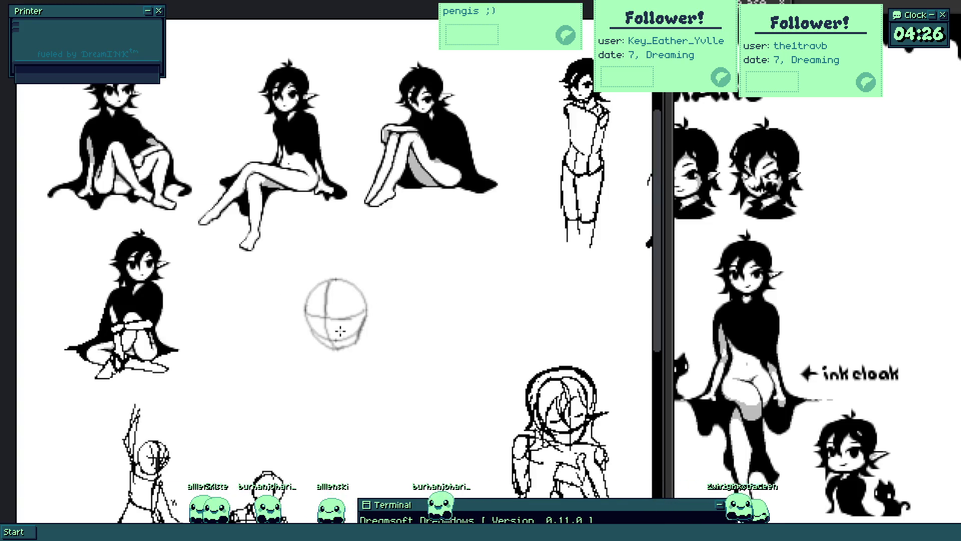
pyautogui.scroll(3, 340, 330)
# - Darken the head's left side and redraw the bottom jaw with a darker jawline stroke
pyautogui.moveTo(224, 238)
pyautogui.mouseDown()
pyautogui.moveTo(278, 354)
pyautogui.moveTo(336, 376)
pyautogui.mouseUp()
pyautogui.hotkey('ctrl', 'z')
pyautogui.moveTo(267, 335); pyautogui.dragTo(339, 371)
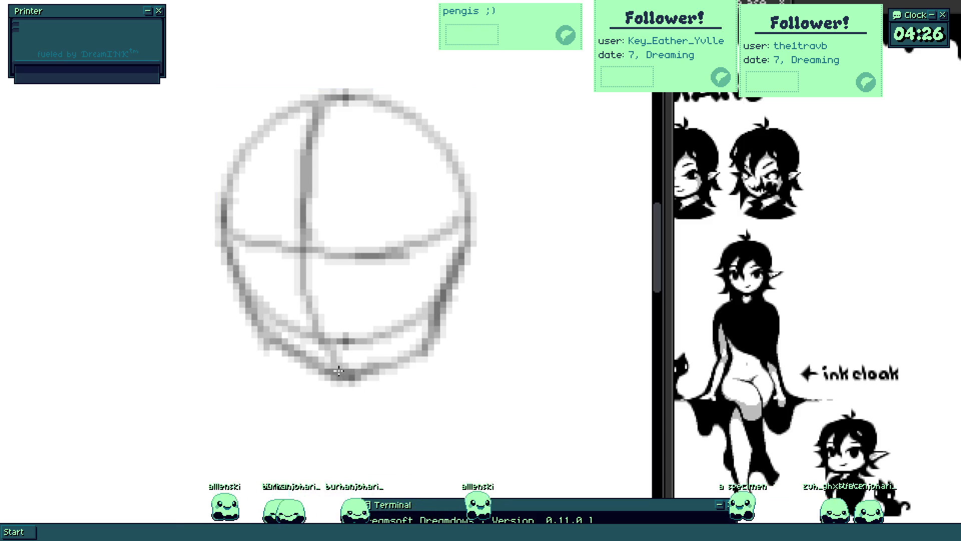
pyautogui.scroll(-3, 338, 371)
pyautogui.scroll(3, 338, 370)
pyautogui.moveTo(420, 297); pyautogui.dragTo(403, 350)
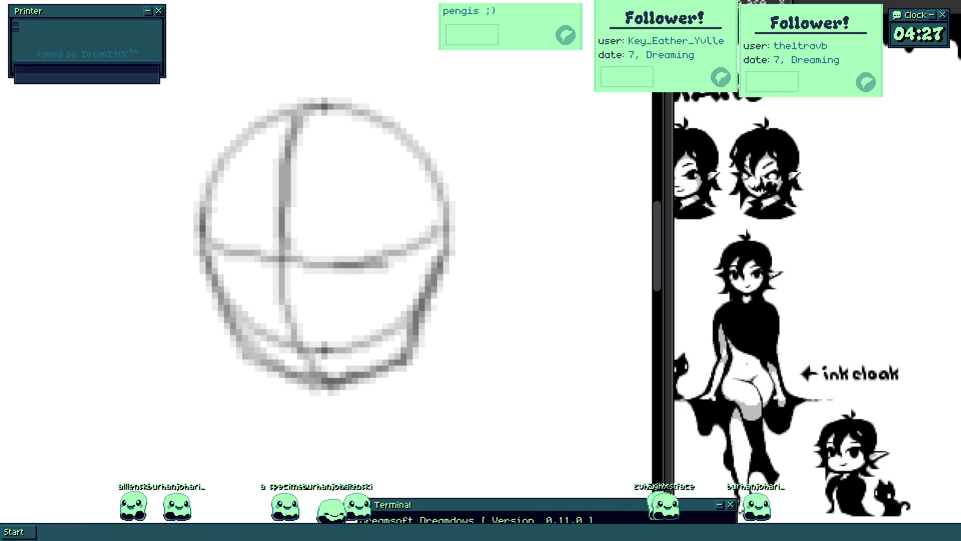
pyautogui.scroll(-4, 342, 220)
pyautogui.scroll(3, 351, 222)
# - Centre the head sketch and try an inner arc along the sphere's left side, then undo it
pyautogui.moveTo(334, 208); pyautogui.dragTo(368, 228)
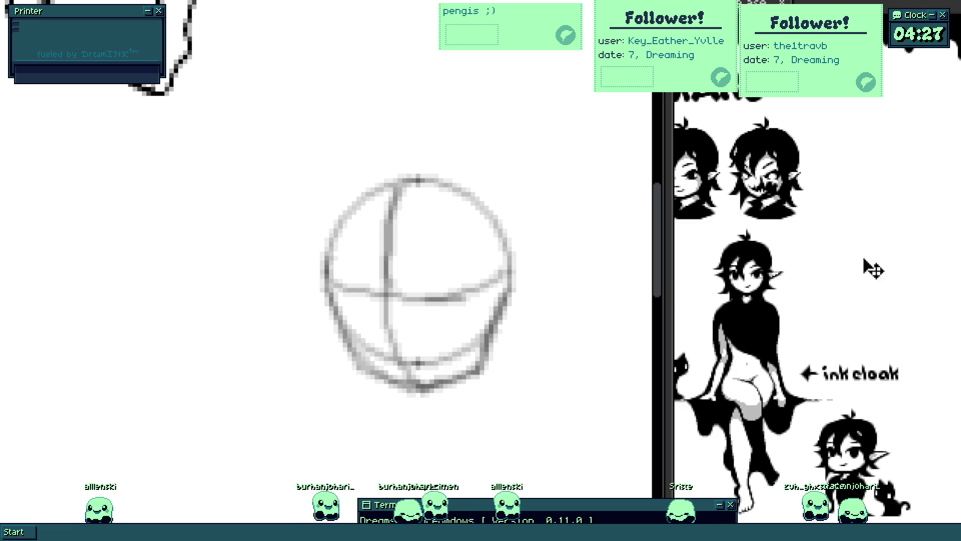
pyautogui.scroll(2, 869, 261)
pyautogui.scroll(3, 809, 270)
pyautogui.scroll(-3, 818, 300)
pyautogui.scroll(3, 818, 300)
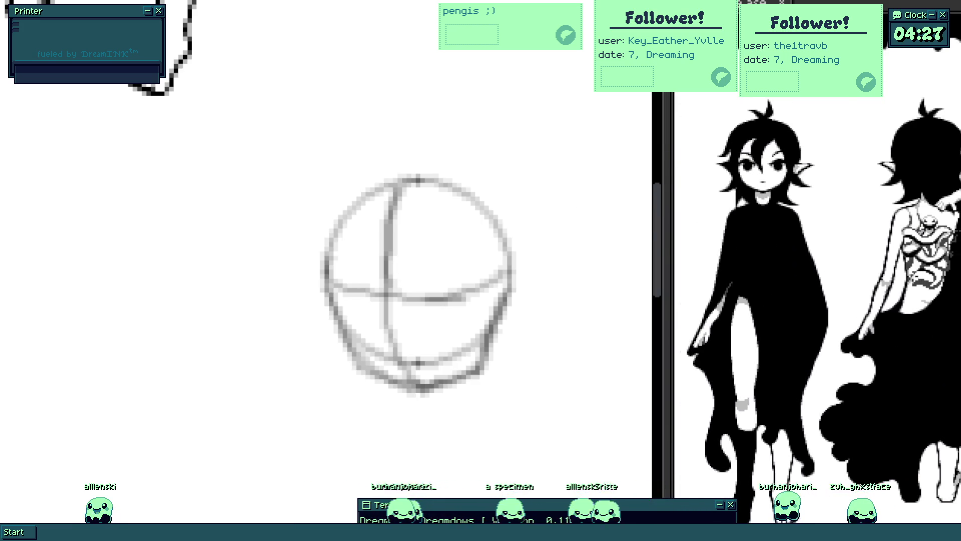
pyautogui.moveTo(417, 256); pyautogui.dragTo(357, 225)
pyautogui.moveTo(334, 154); pyautogui.dragTo(287, 259)
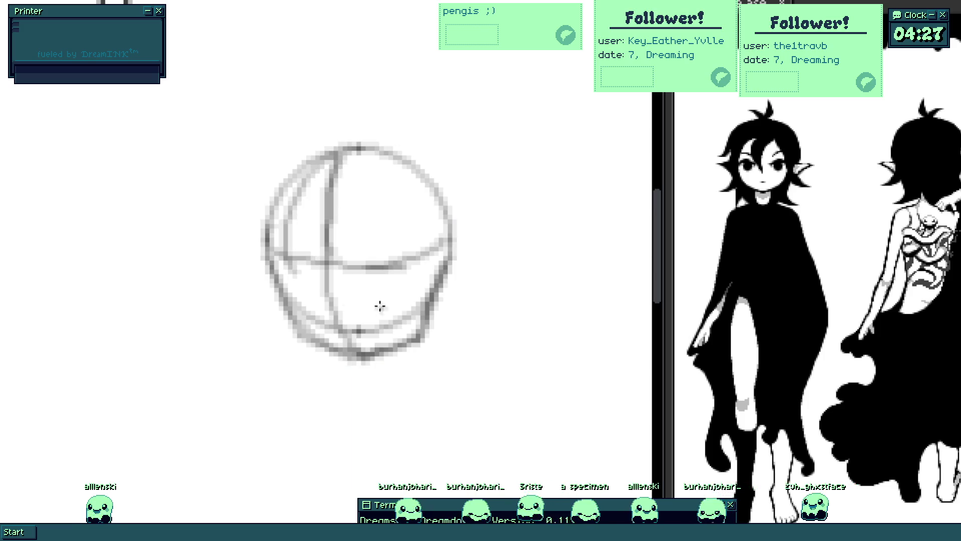
pyautogui.scroll(3, 328, 184)
pyautogui.hotkey('ctrl', 'z')
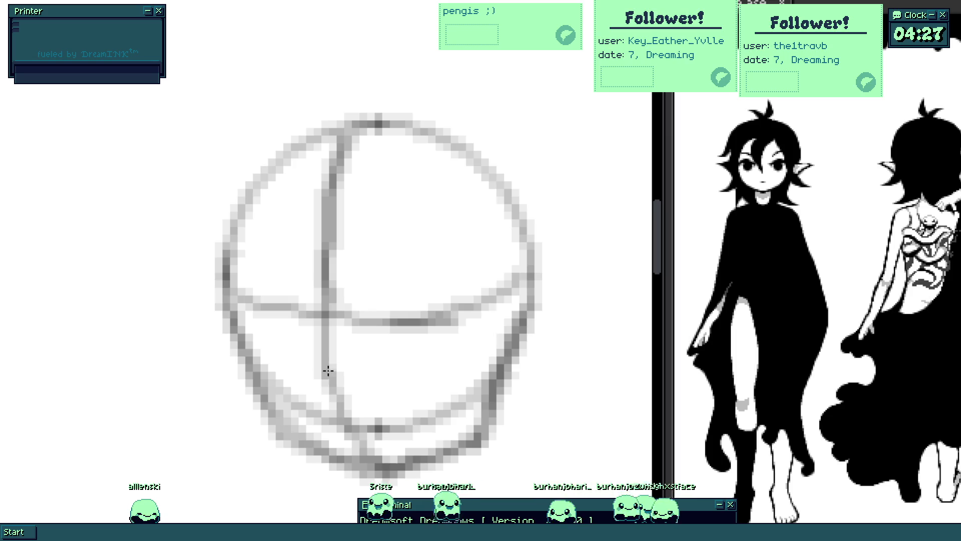
# - Draw a diagonal guide and layered arc strokes along the sphere's inner left
pyautogui.moveTo(329, 359); pyautogui.dragTo(277, 273)
pyautogui.moveTo(321, 152); pyautogui.dragTo(268, 335)
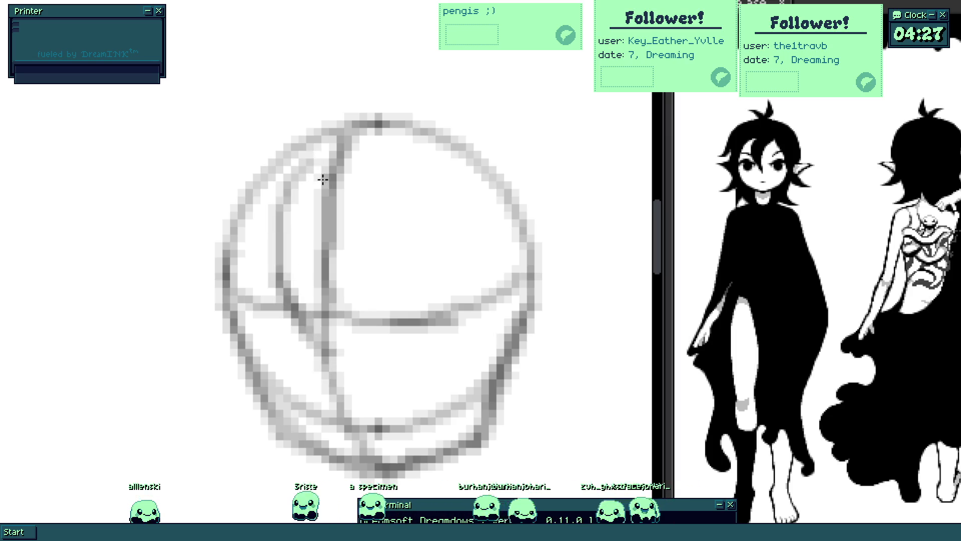
pyautogui.moveTo(342, 124); pyautogui.dragTo(296, 247)
pyautogui.moveTo(341, 98)
pyautogui.mouseDown()
pyautogui.moveTo(330, 161)
pyautogui.moveTo(230, 224)
pyautogui.mouseUp()
pyautogui.hotkey('ctrl', 'z')
# - After several undone trials, draw a long hood arc curving above the head
pyautogui.moveTo(327, 137); pyautogui.dragTo(206, 265)
pyautogui.hotkey('ctrl', 'z')
pyautogui.hotkey('ctrl', 'z')
pyautogui.moveTo(300, 133); pyautogui.dragTo(193, 183)
pyautogui.hotkey('ctrl', 'z')
pyautogui.moveTo(293, 116)
pyautogui.mouseDown()
pyautogui.moveTo(192, 164)
pyautogui.moveTo(147, 238)
pyautogui.mouseUp()
pyautogui.hotkey('ctrl', 'z')
pyautogui.hotkey('ctrl', 'z')
pyautogui.moveTo(282, 120); pyautogui.dragTo(154, 263)
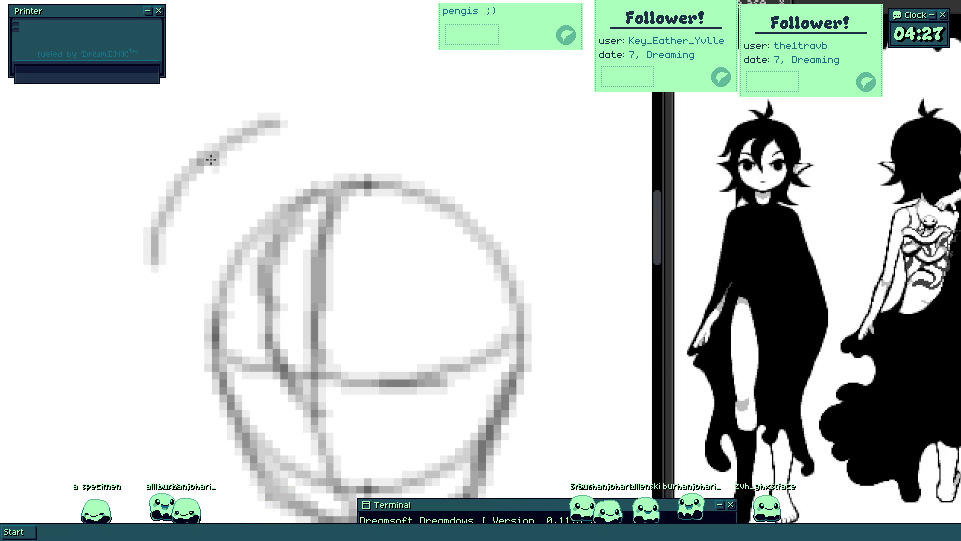
# - Darken the circle's lower-left outline and lengthen the horizontal eye line
pyautogui.moveTo(221, 329); pyautogui.dragTo(254, 220)
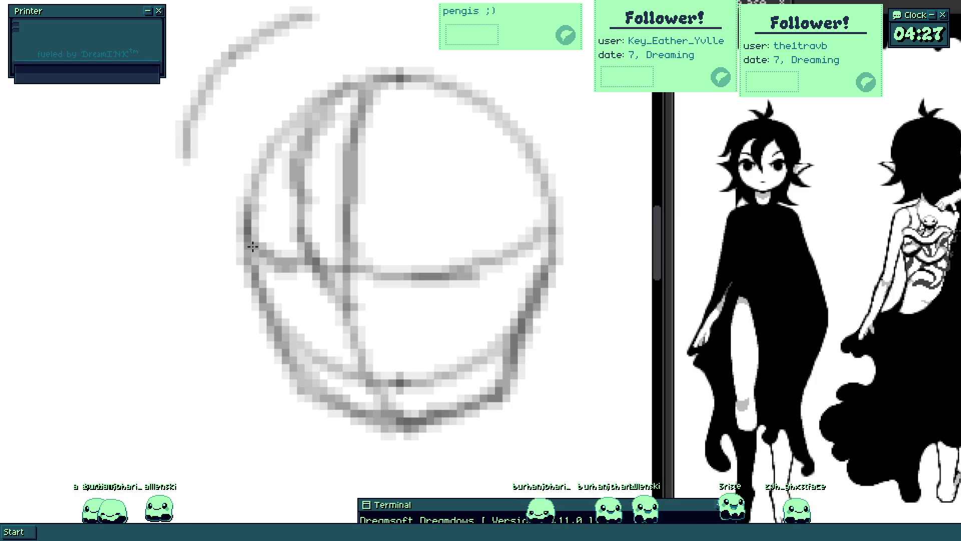
pyautogui.moveTo(246, 248); pyautogui.dragTo(304, 266)
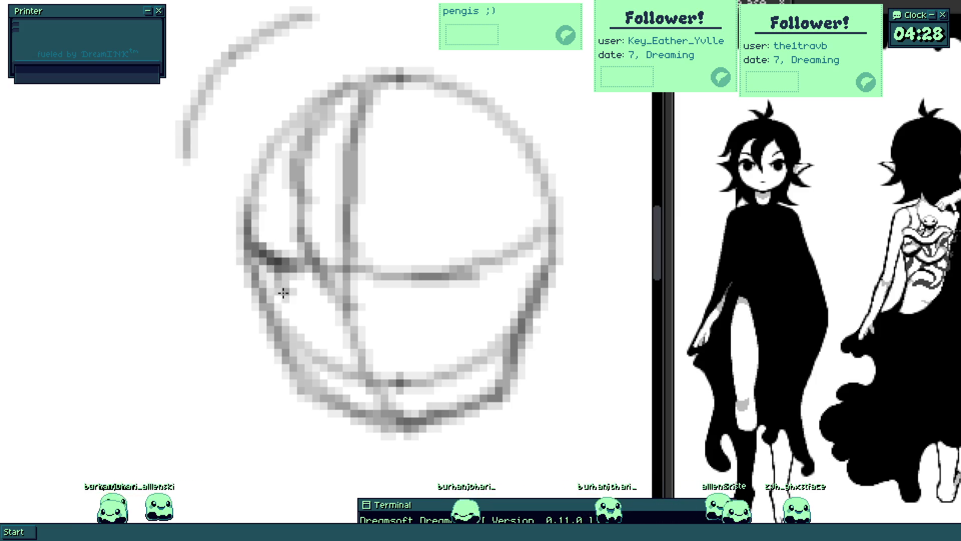
pyautogui.moveTo(447, 289); pyautogui.dragTo(478, 271)
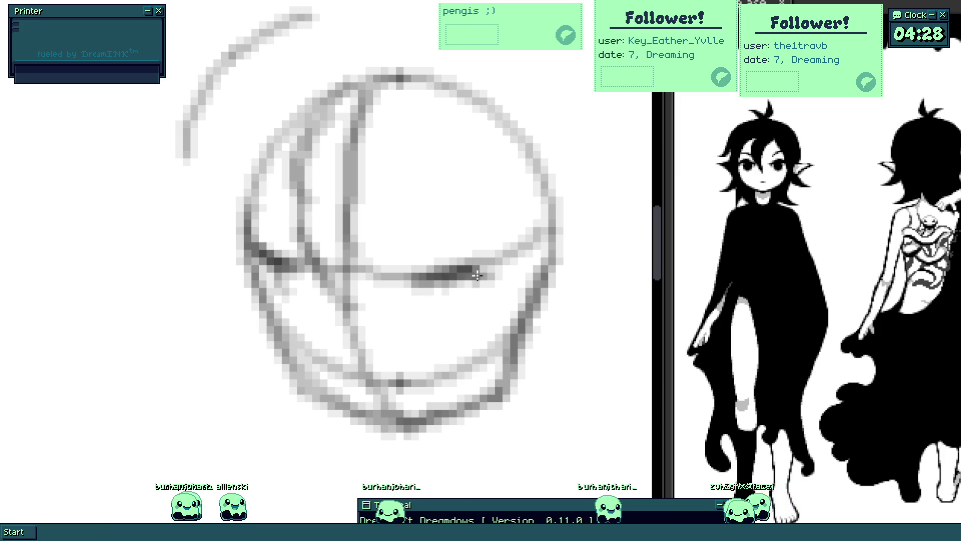
pyautogui.scroll(-5, 441, 327)
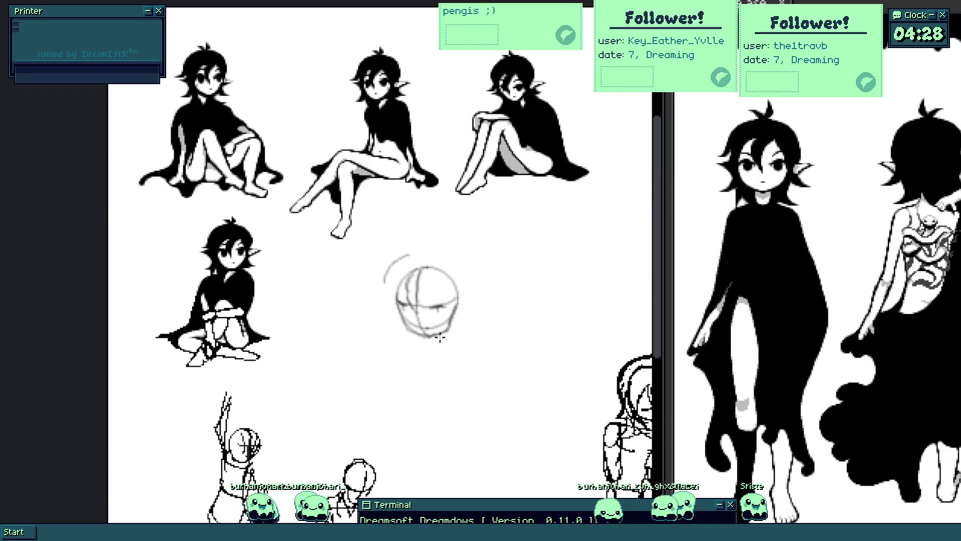
pyautogui.scroll(5, 435, 338)
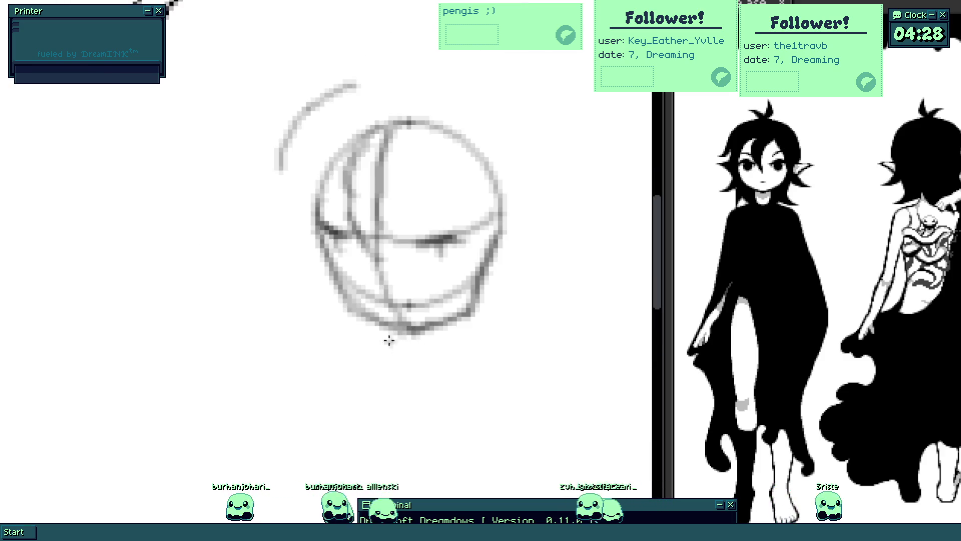
pyautogui.scroll(3, 360, 319)
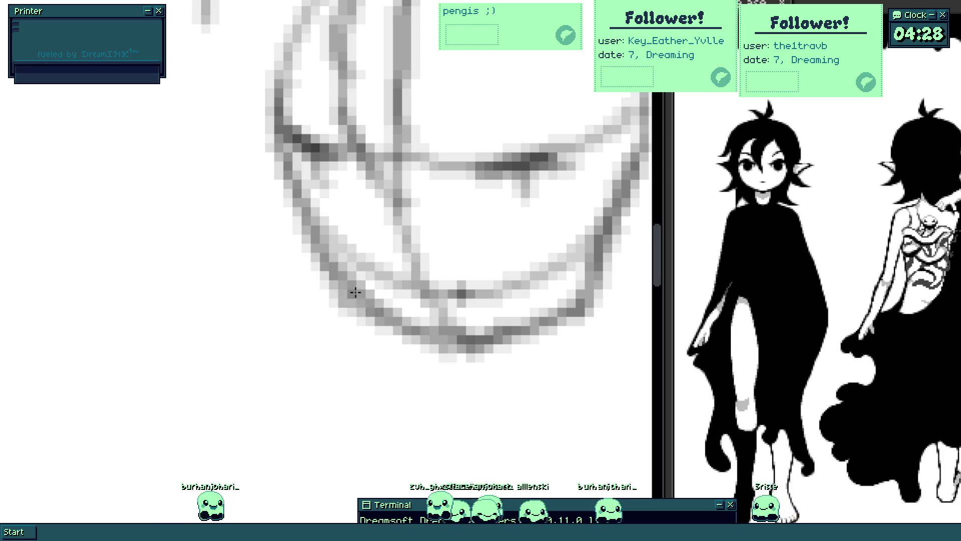
# - Add a short dark accent on the lower front jaw line and darken the inner left line
pyautogui.moveTo(402, 325); pyautogui.dragTo(281, 362)
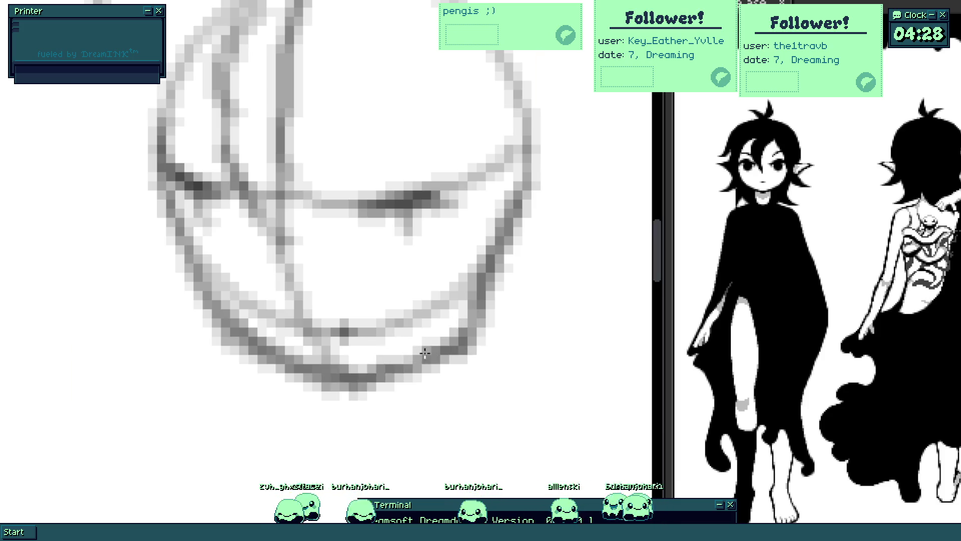
pyautogui.scroll(-2, 354, 385)
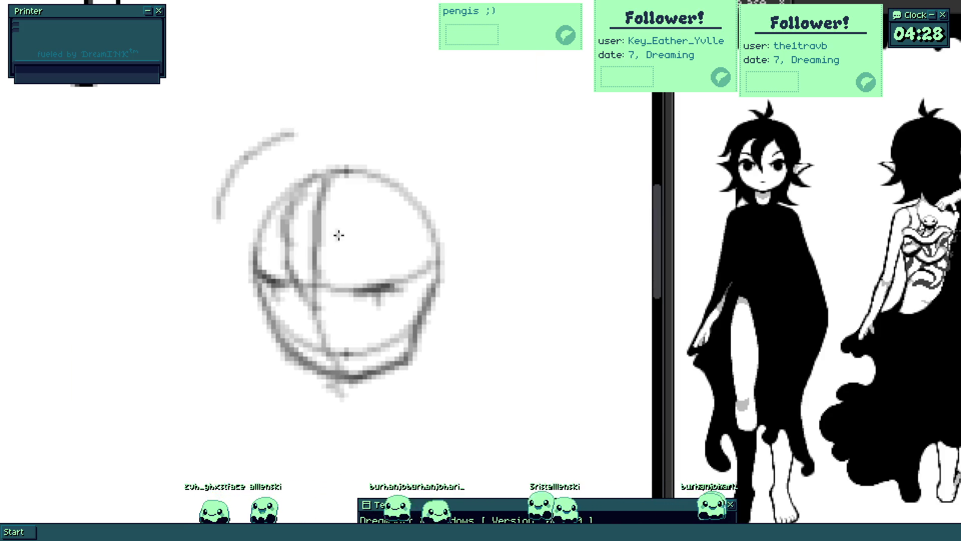
pyautogui.hotkey('ctrl', 't')
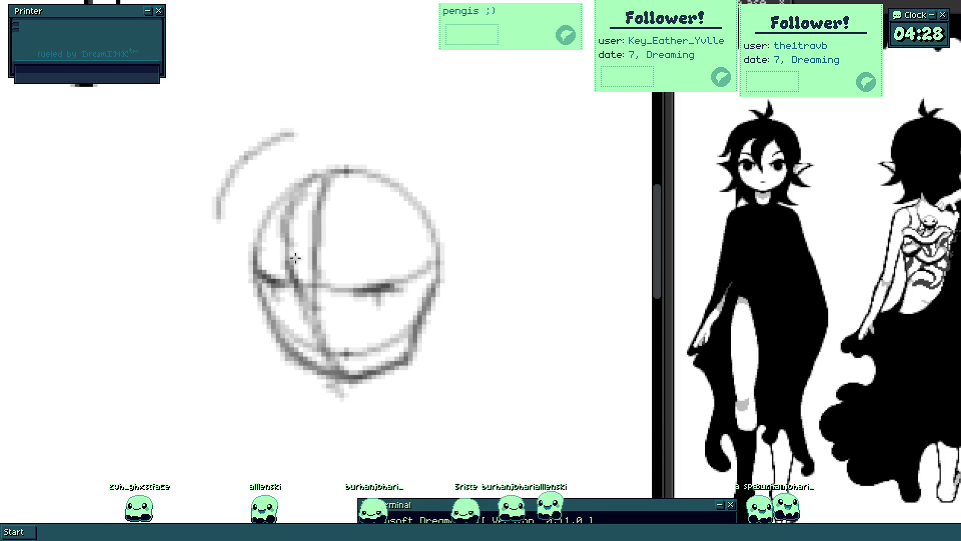
pyautogui.scroll(2, 313, 343)
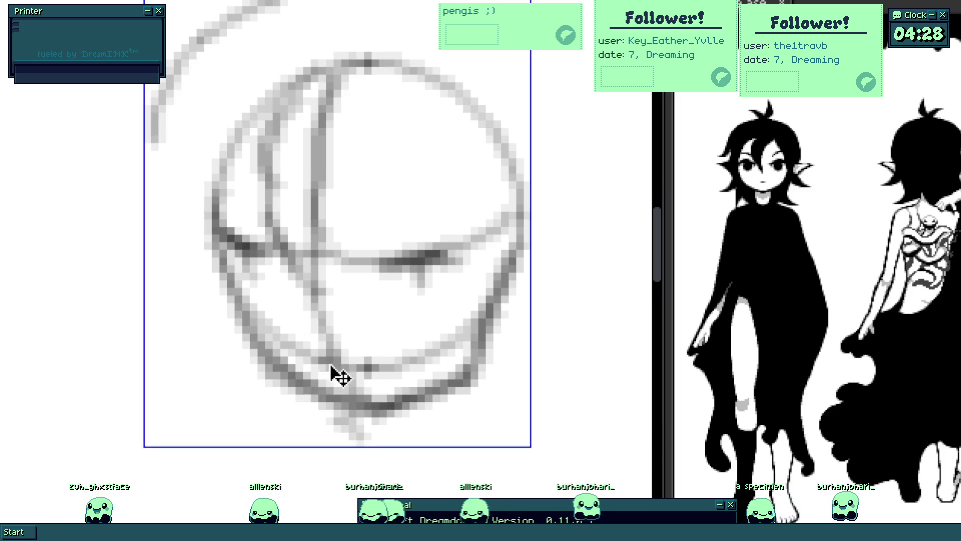
pyautogui.moveTo(340, 359); pyautogui.dragTo(349, 362)
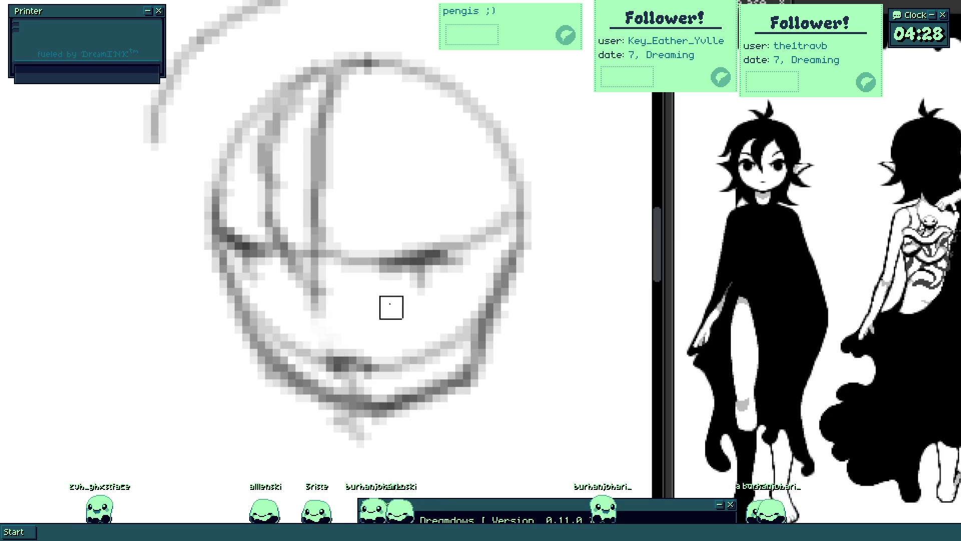
pyautogui.scroll(-2, 390, 299)
pyautogui.scroll(-2, 391, 300)
pyautogui.scroll(3, 373, 320)
pyautogui.scroll(1, 373, 319)
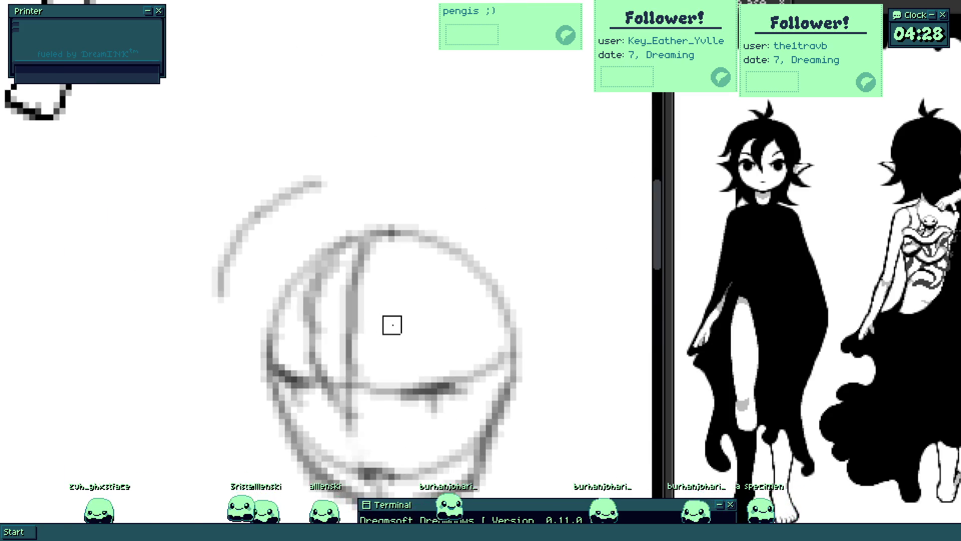
pyautogui.moveTo(391, 325); pyautogui.dragTo(346, 270)
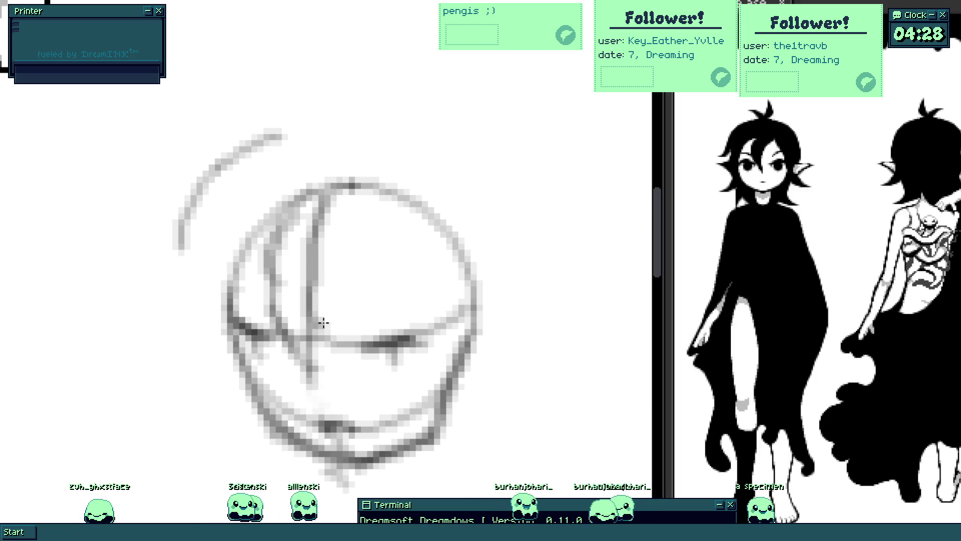
pyautogui.moveTo(317, 367); pyautogui.dragTo(276, 263)
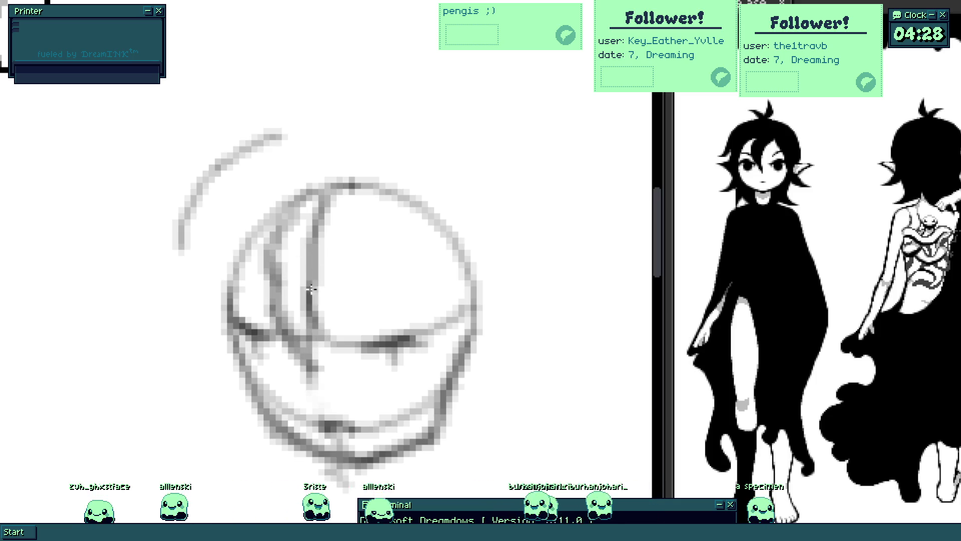
# - Draw curved hair strands inside the circle and a stroke down the inner right side
pyautogui.moveTo(315, 325); pyautogui.dragTo(423, 227)
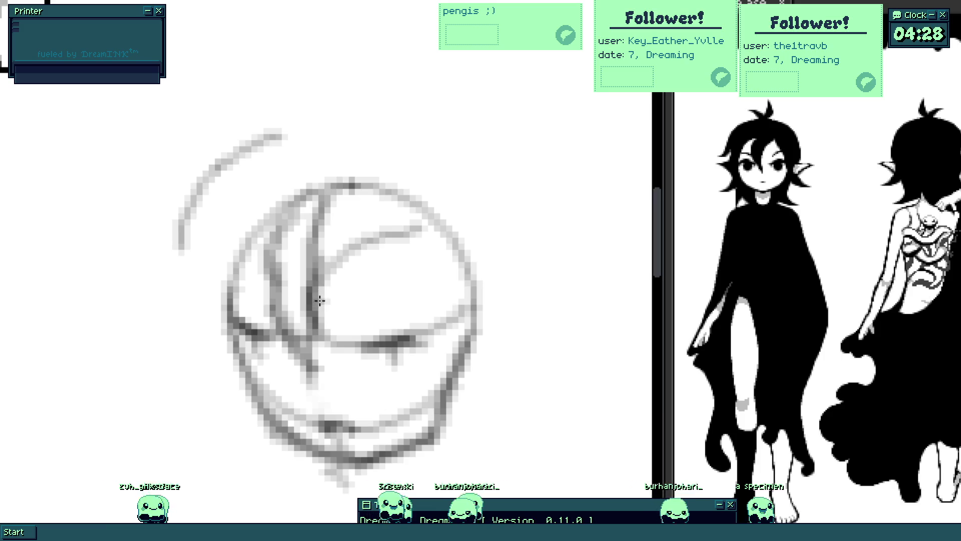
pyautogui.moveTo(320, 299)
pyautogui.mouseDown()
pyautogui.moveTo(404, 233)
pyautogui.moveTo(431, 274)
pyautogui.moveTo(455, 413)
pyautogui.mouseUp()
pyautogui.hotkey('ctrl', 'z')
pyautogui.moveTo(407, 243); pyautogui.dragTo(430, 352)
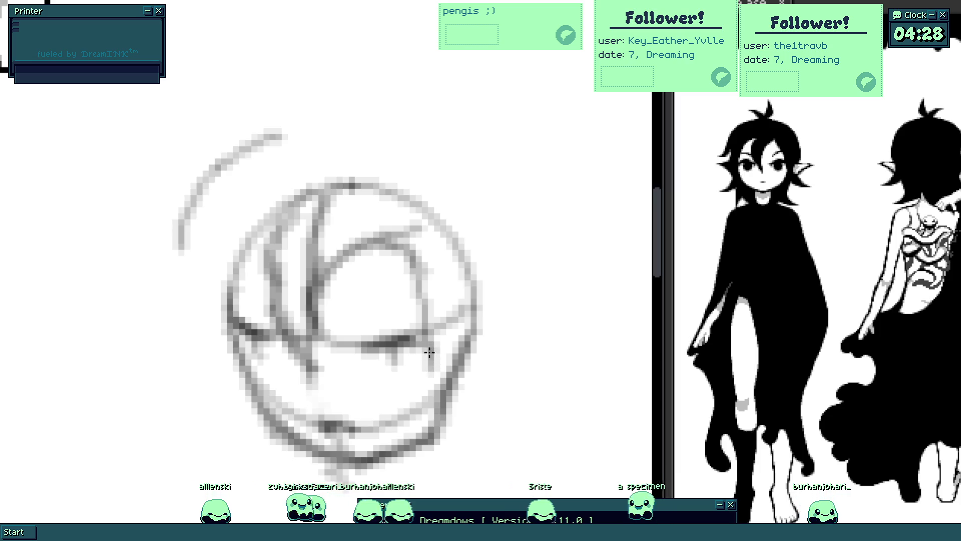
# - Draw the right jaw line and a pointed ear, then nudge the whole drawing slightly left
pyautogui.moveTo(433, 314); pyautogui.dragTo(446, 392)
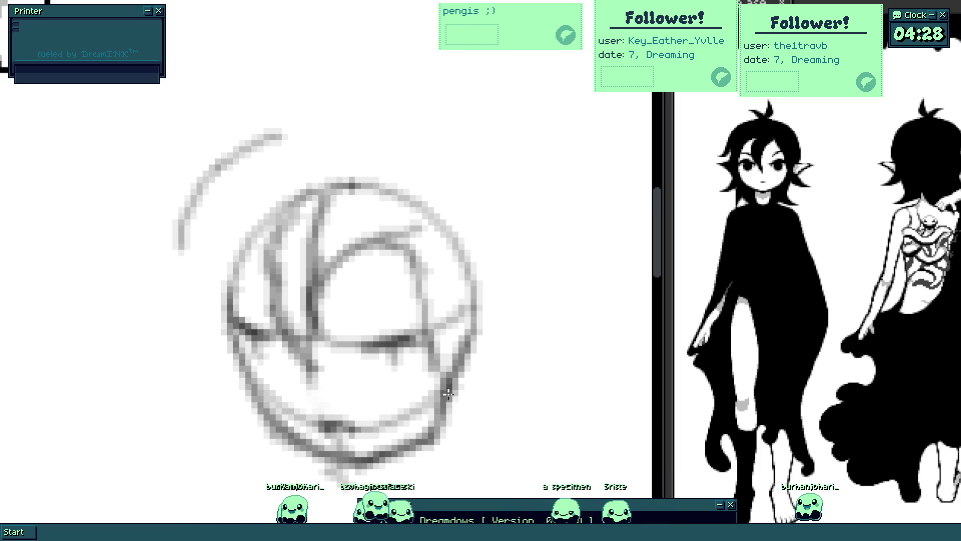
pyautogui.moveTo(513, 322); pyautogui.dragTo(529, 318)
pyautogui.moveTo(469, 338)
pyautogui.mouseDown()
pyautogui.moveTo(541, 263)
pyautogui.moveTo(561, 312)
pyautogui.moveTo(498, 350)
pyautogui.moveTo(535, 331)
pyautogui.moveTo(481, 301)
pyautogui.mouseUp()
pyautogui.hotkey('ctrl', 'z')
pyautogui.press('v')
pyautogui.press('b')
# - Add a vertical stroke above the ear and curved hood strokes at upper left into the circle
pyautogui.moveTo(502, 315)
pyautogui.mouseDown()
pyautogui.moveTo(488, 210)
pyautogui.moveTo(458, 180)
pyautogui.mouseUp()
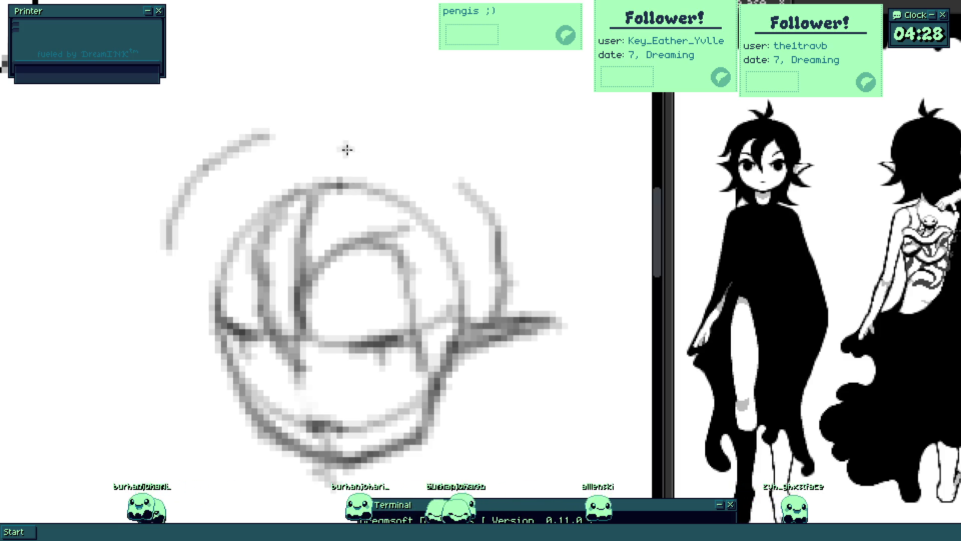
pyautogui.moveTo(334, 141); pyautogui.dragTo(280, 195)
pyautogui.hotkey('ctrl', 'z')
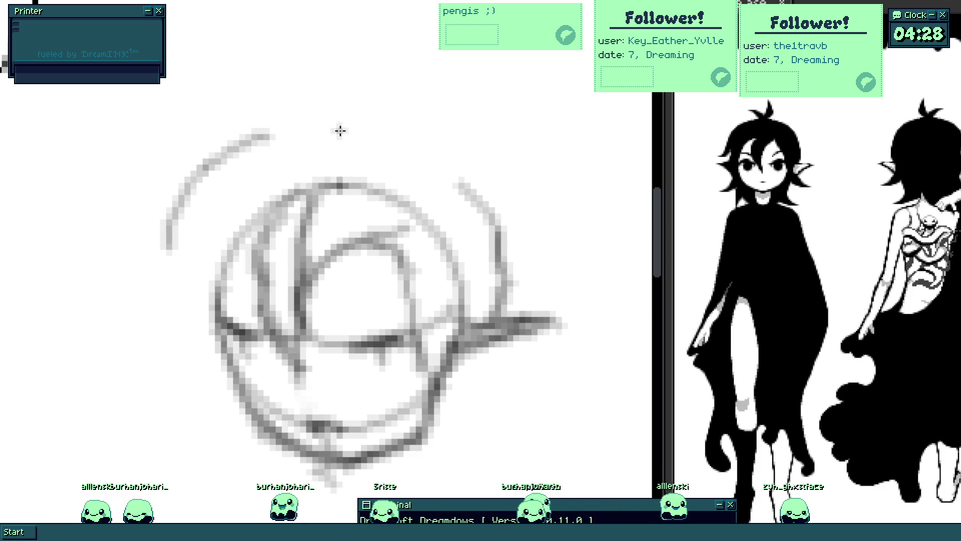
pyautogui.moveTo(341, 129); pyautogui.dragTo(291, 170)
pyautogui.moveTo(325, 130); pyautogui.dragTo(267, 260)
pyautogui.moveTo(288, 164); pyautogui.dragTo(252, 268)
pyautogui.scroll(-5, 307, 226)
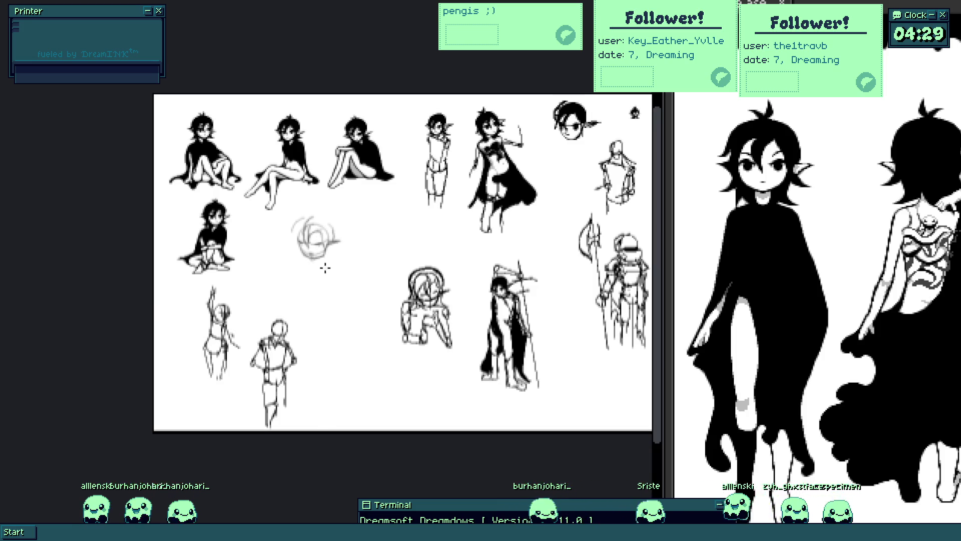
pyautogui.scroll(3, 317, 239)
pyautogui.scroll(2, 304, 235)
pyautogui.scroll(1, 305, 236)
pyautogui.scroll(1, 286, 263)
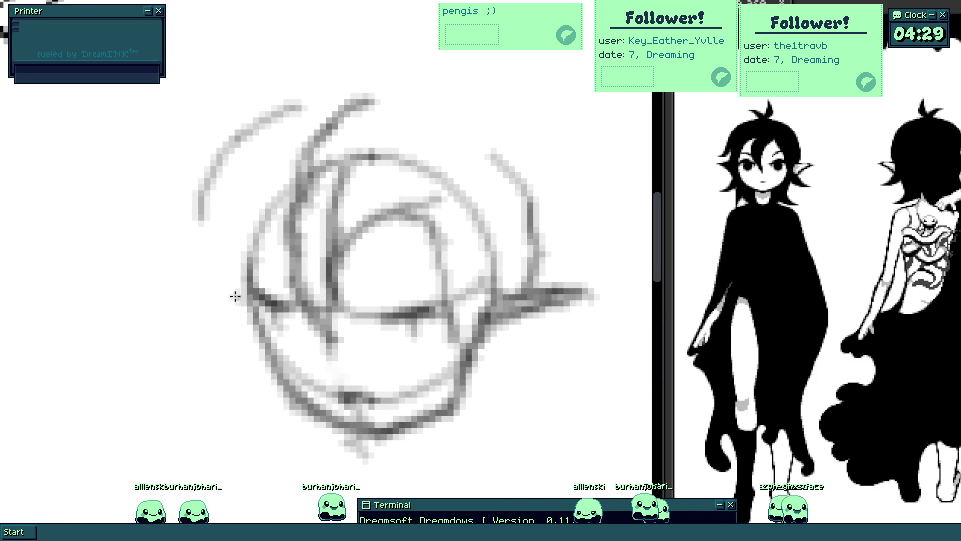
# - Try faint strokes left of and above the head sketch, nudge one, then undo them all
pyautogui.moveTo(225, 270); pyautogui.dragTo(197, 330)
pyautogui.press('t')
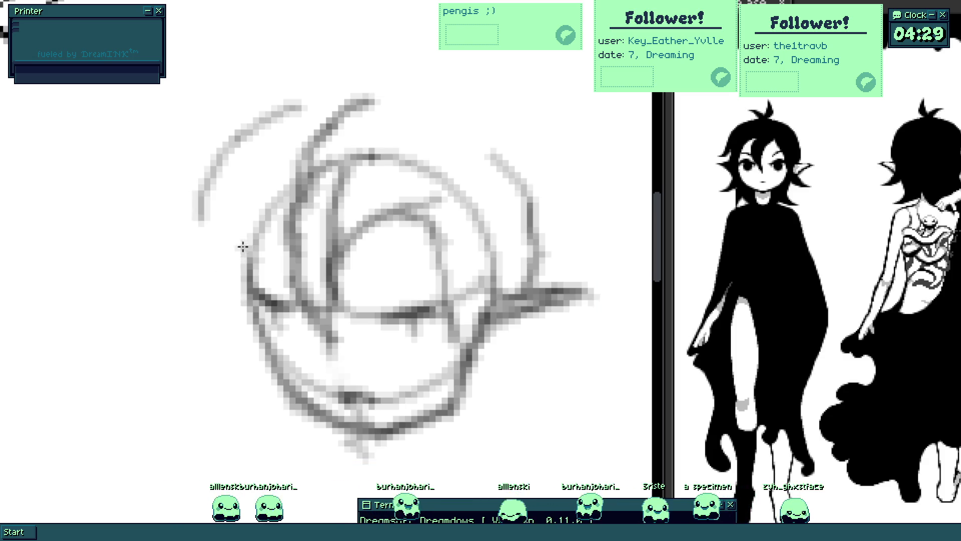
pyautogui.moveTo(232, 296); pyautogui.dragTo(240, 275)
pyautogui.hotkey('ctrl', 'z')
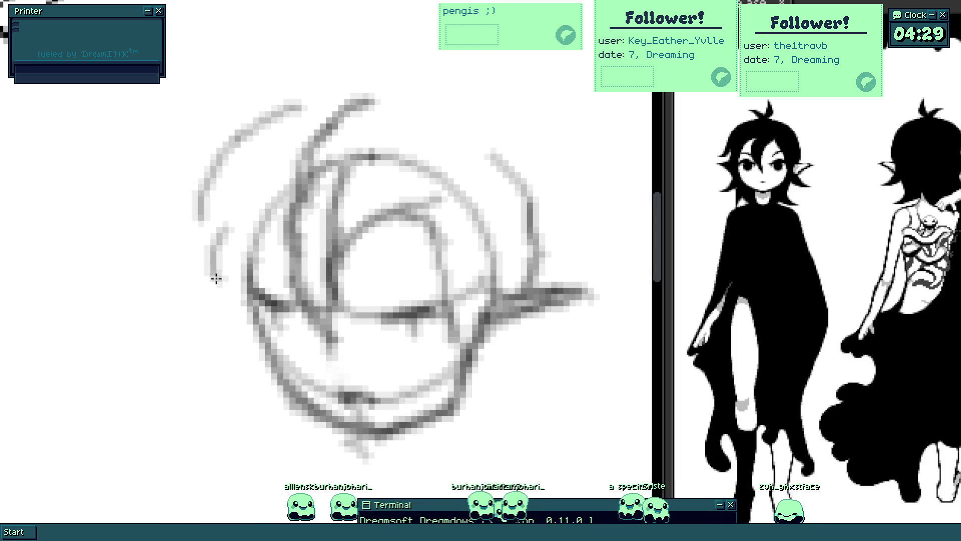
pyautogui.hotkey('ctrl', 'z')
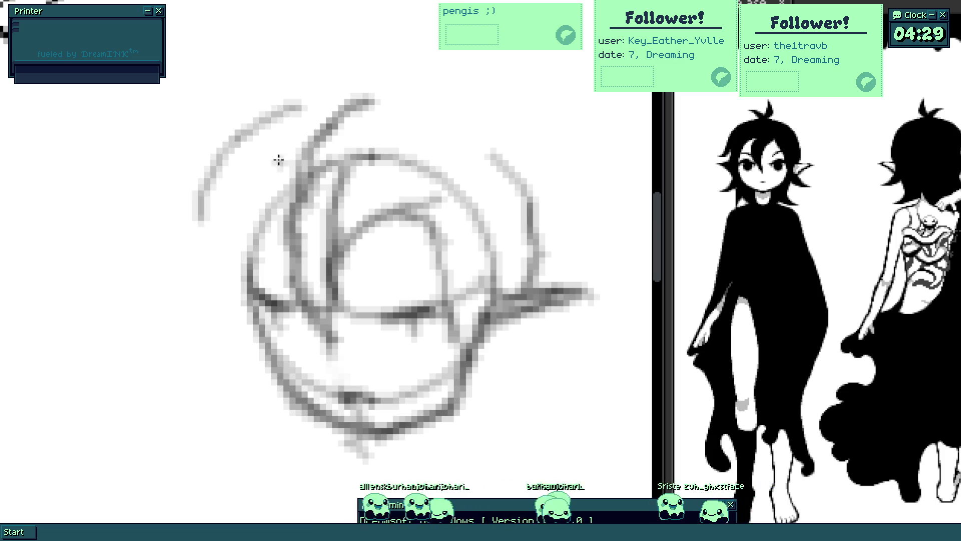
pyautogui.hotkey('ctrl', 'z')
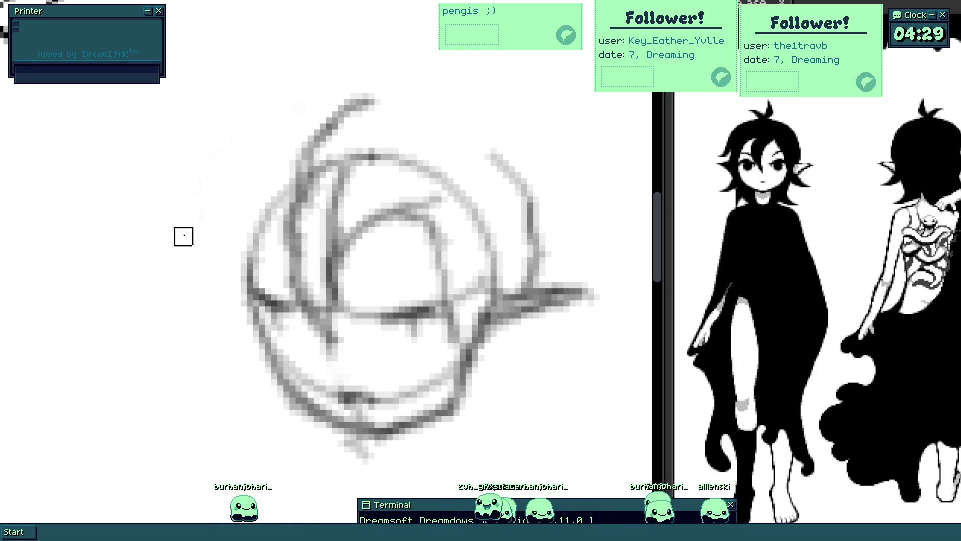
pyautogui.hotkey('ctrl', 'z')
pyautogui.moveTo(310, 118)
pyautogui.mouseDown()
pyautogui.moveTo(300, 146)
pyautogui.moveTo(231, 181)
pyautogui.mouseUp()
pyautogui.hotkey('ctrl', 'z')
pyautogui.hotkey('ctrl', 'z')
# - Sketch trial strokes at the head's upper left and lower left, keeping one and undoing the rest
pyautogui.moveTo(296, 112); pyautogui.dragTo(224, 188)
pyautogui.moveTo(215, 229)
pyautogui.mouseDown()
pyautogui.moveTo(223, 263)
pyautogui.moveTo(208, 291)
pyautogui.mouseUp()
pyautogui.hotkey('ctrl', 'z')
pyautogui.hotkey('ctrl', 'z')
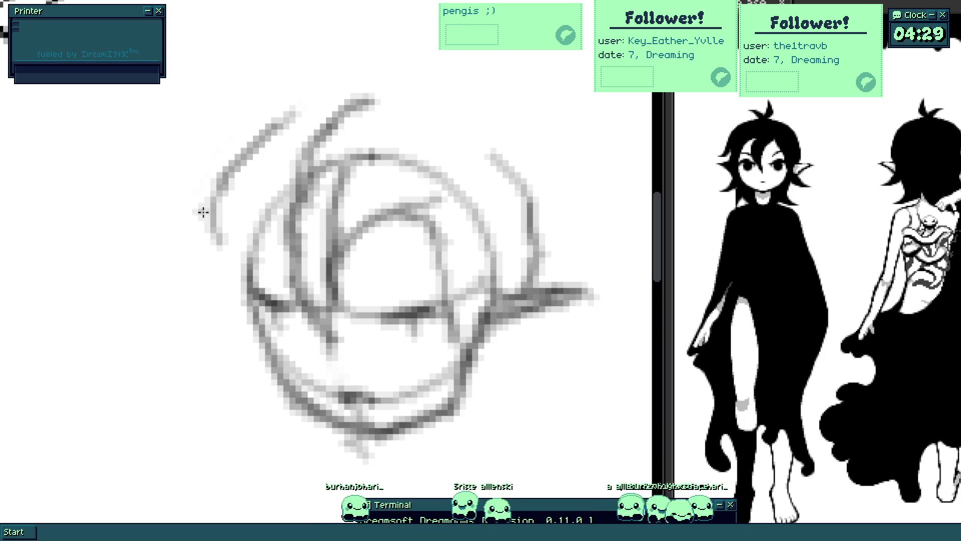
pyautogui.hotkey('ctrl', 'z')
pyautogui.moveTo(174, 293)
pyautogui.mouseDown()
pyautogui.moveTo(194, 310)
pyautogui.moveTo(231, 386)
pyautogui.mouseUp()
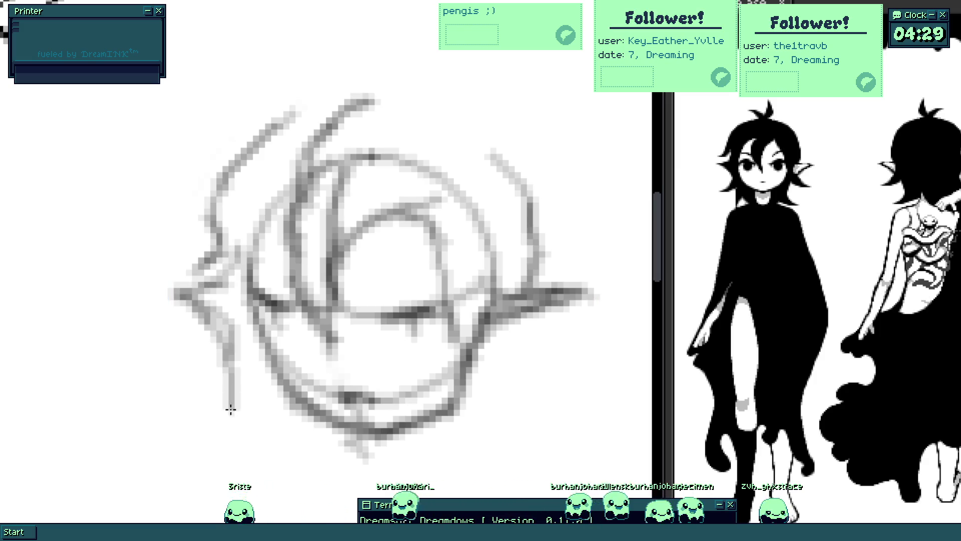
pyautogui.moveTo(224, 324); pyautogui.dragTo(233, 439)
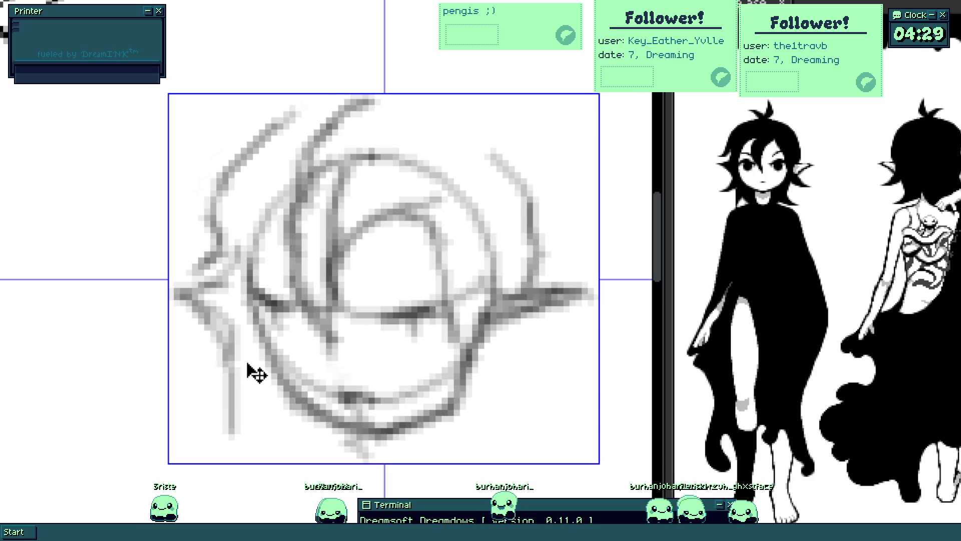
pyautogui.hotkey('ctrl', 'z')
pyautogui.moveTo(201, 304); pyautogui.dragTo(250, 379)
pyautogui.hotkey('ctrl', 'z')
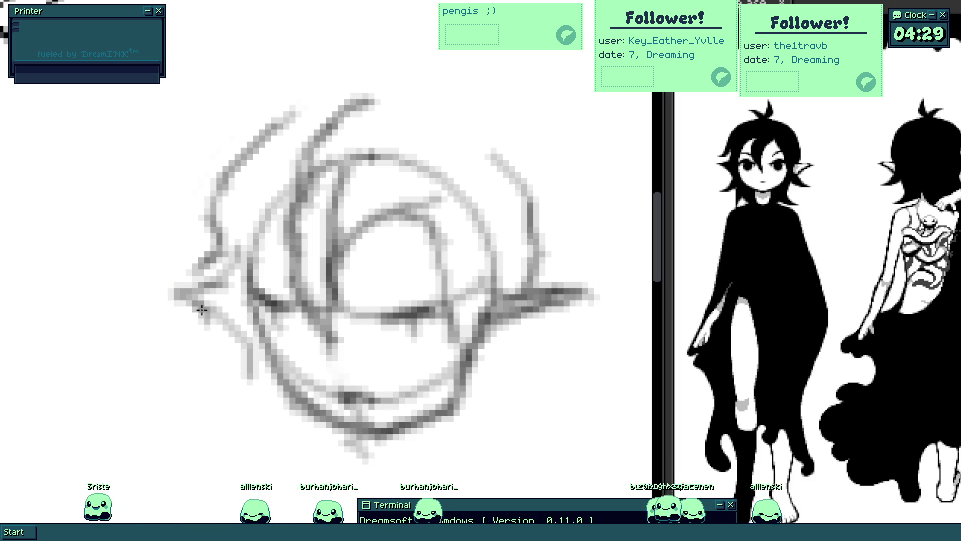
pyautogui.scroll(-4, 268, 406)
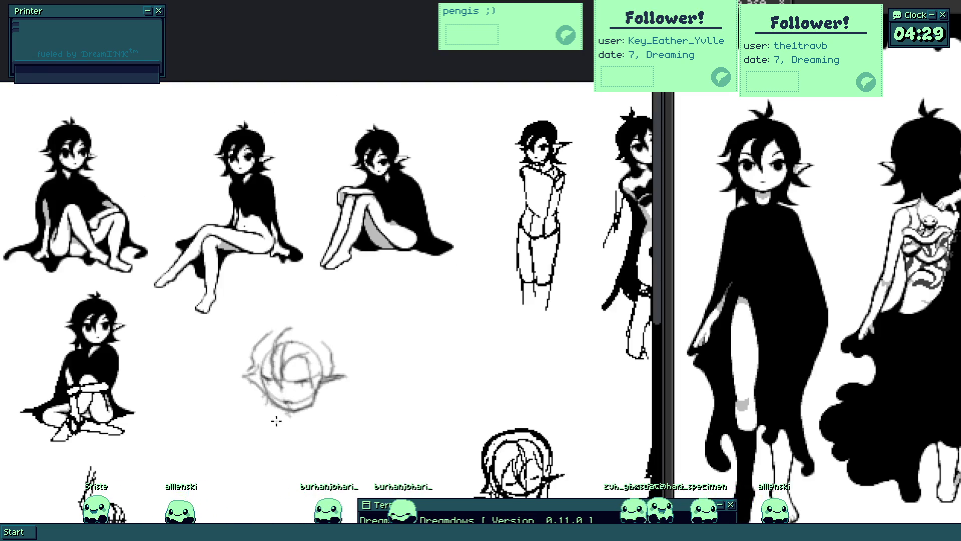
pyautogui.scroll(2, 276, 421)
pyautogui.scroll(1, 289, 418)
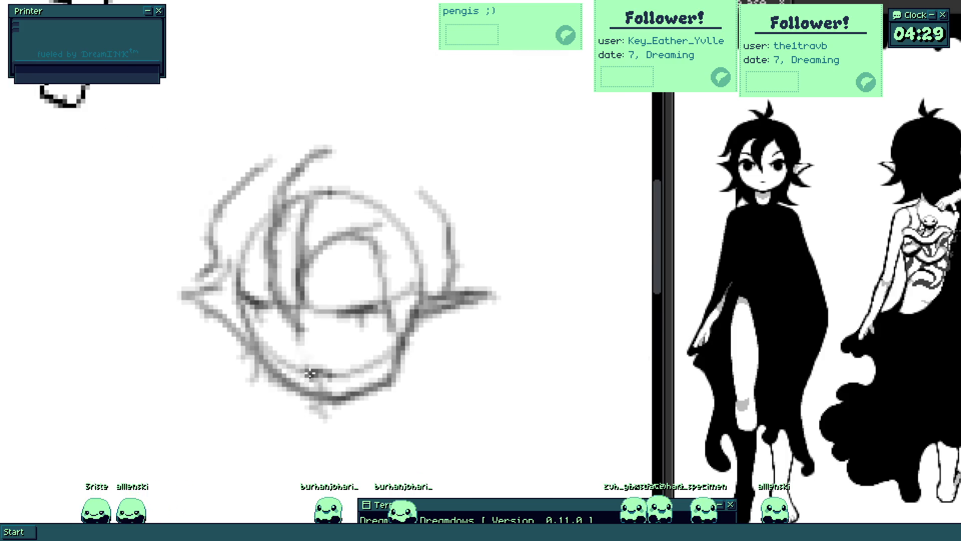
pyautogui.scroll(1, 310, 373)
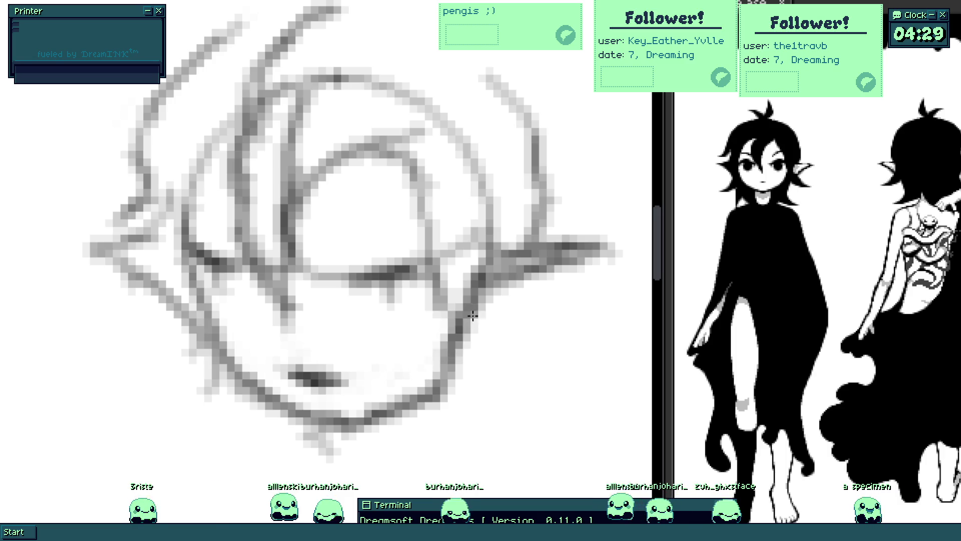
pyautogui.scroll(-4, 413, 386)
pyautogui.scroll(4, 414, 387)
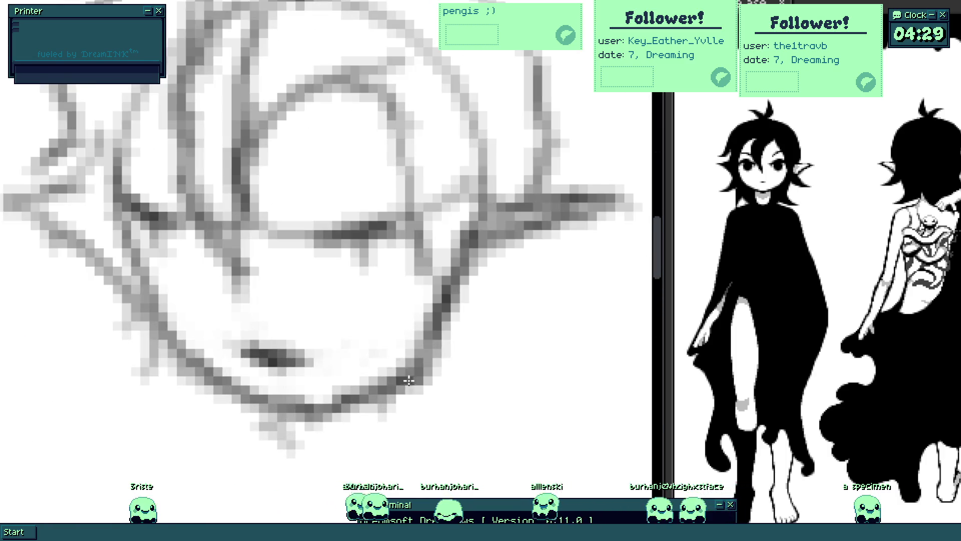
# - Add dark eye strokes below the brow line and firm strokes along the chin and right jaw
pyautogui.moveTo(359, 246)
pyautogui.mouseDown()
pyautogui.moveTo(358, 238)
pyautogui.moveTo(353, 273)
pyautogui.moveTo(380, 226)
pyautogui.moveTo(278, 237)
pyautogui.mouseUp()
pyautogui.scroll(1, 276, 238)
pyautogui.scroll(1, 277, 237)
pyautogui.moveTo(241, 262)
pyautogui.mouseDown()
pyautogui.moveTo(215, 270)
pyautogui.moveTo(204, 201)
pyautogui.moveTo(247, 241)
pyautogui.moveTo(225, 243)
pyautogui.moveTo(238, 263)
pyautogui.moveTo(204, 222)
pyautogui.moveTo(287, 428)
pyautogui.mouseUp()
pyautogui.scroll(-2, 332, 472)
pyautogui.moveTo(251, 370)
pyautogui.mouseDown()
pyautogui.moveTo(333, 472)
pyautogui.moveTo(399, 436)
pyautogui.moveTo(444, 301)
pyautogui.moveTo(418, 376)
pyautogui.mouseUp()
pyautogui.scroll(-1, 419, 375)
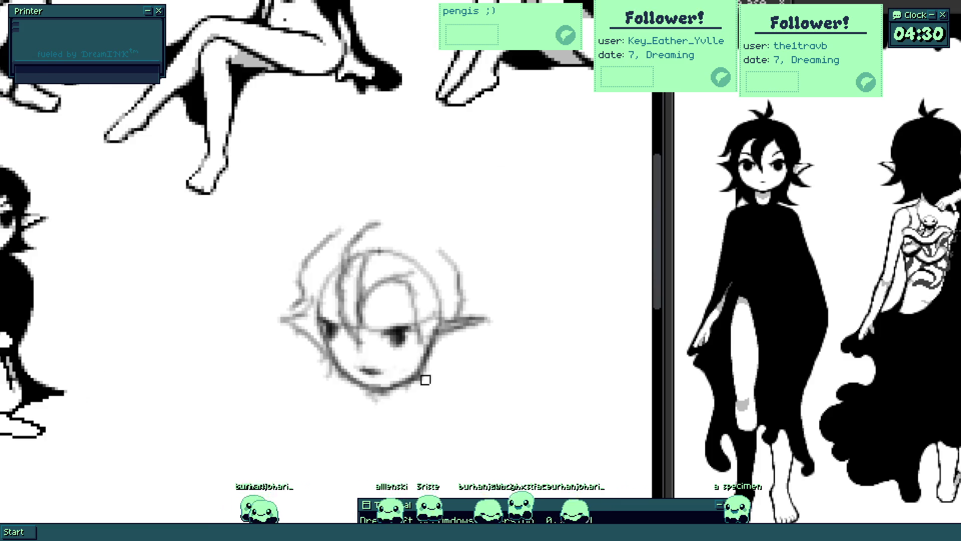
pyautogui.scroll(3, 429, 386)
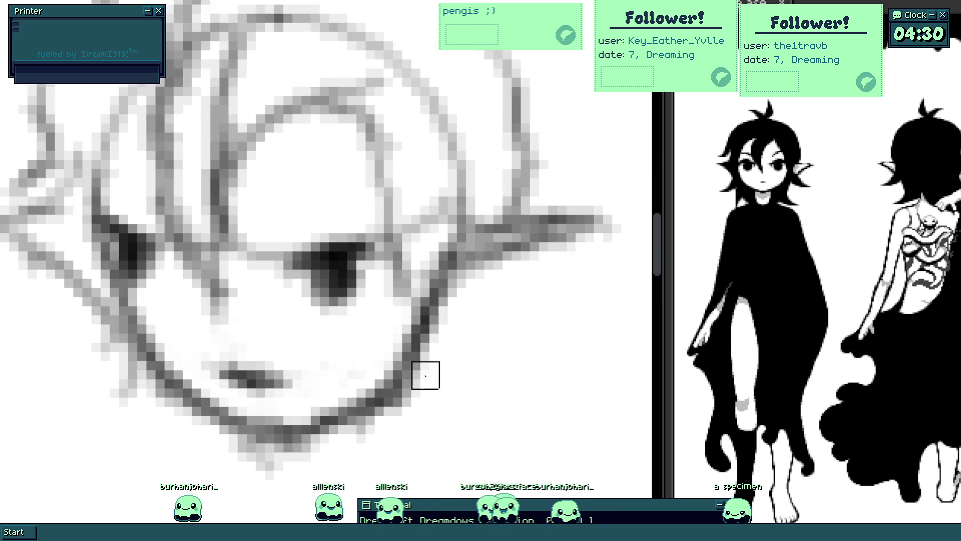
pyautogui.scroll(-1, 407, 411)
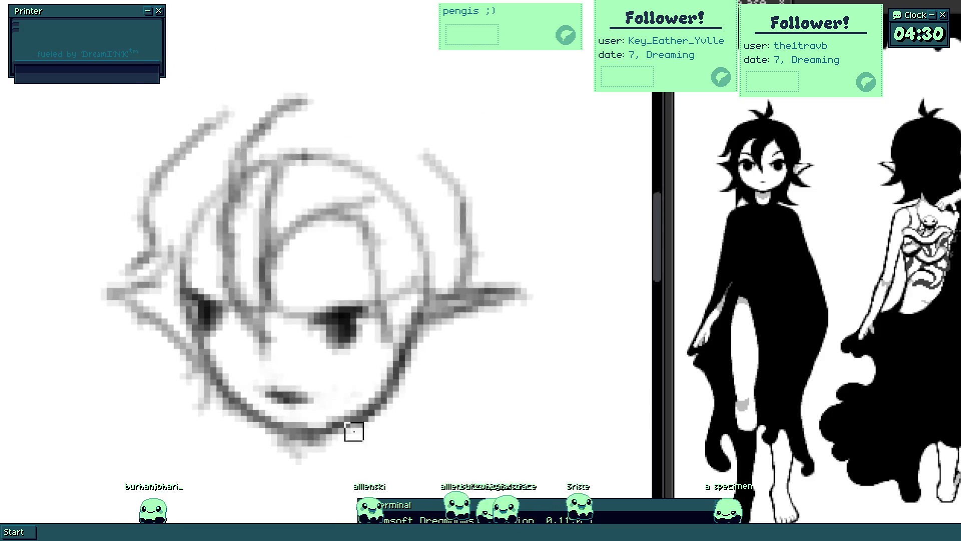
pyautogui.scroll(-3, 275, 424)
pyautogui.scroll(-1, 279, 422)
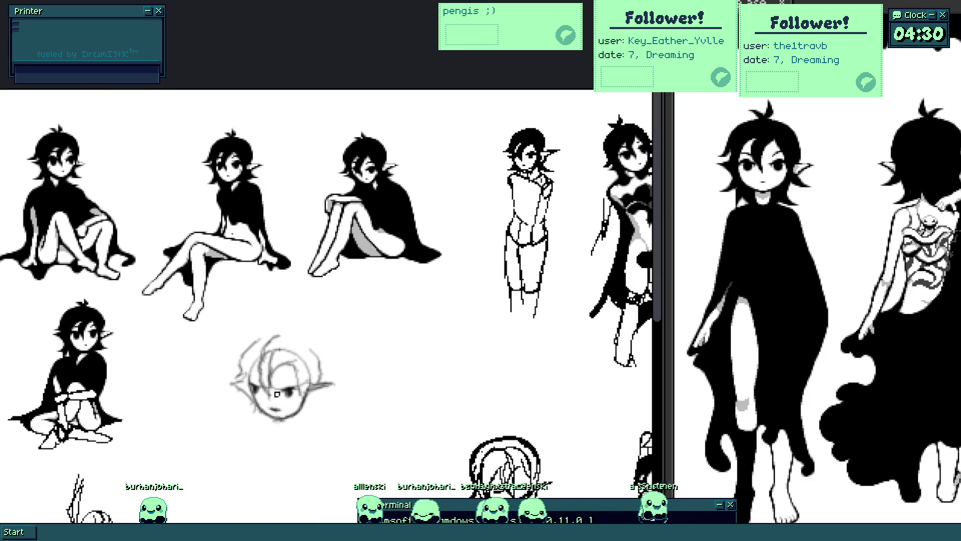
pyautogui.scroll(2, 268, 368)
pyautogui.scroll(1, 258, 361)
pyautogui.scroll(1, 210, 320)
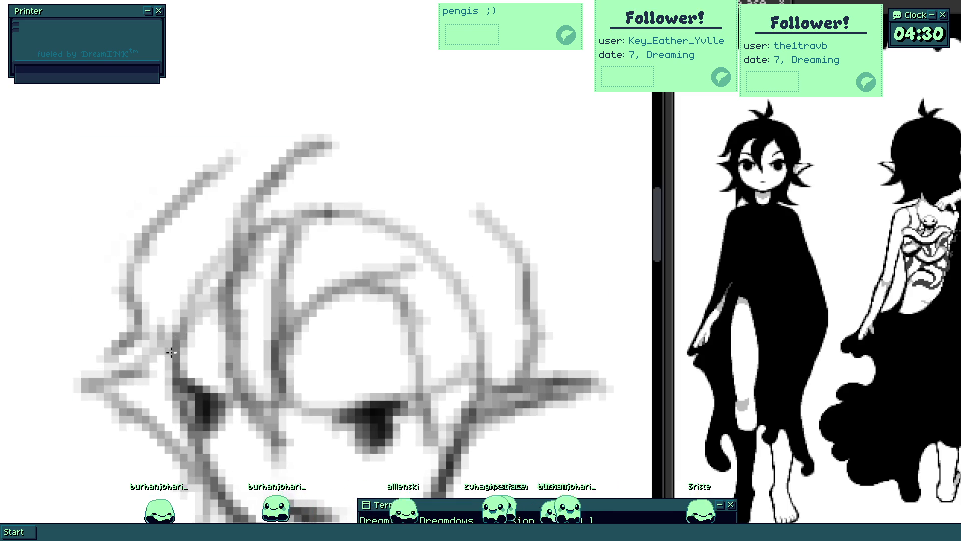
# - Darken the head's lower-left and inner arc, then sweep a dark hood arc over the top
pyautogui.moveTo(203, 315); pyautogui.dragTo(307, 447)
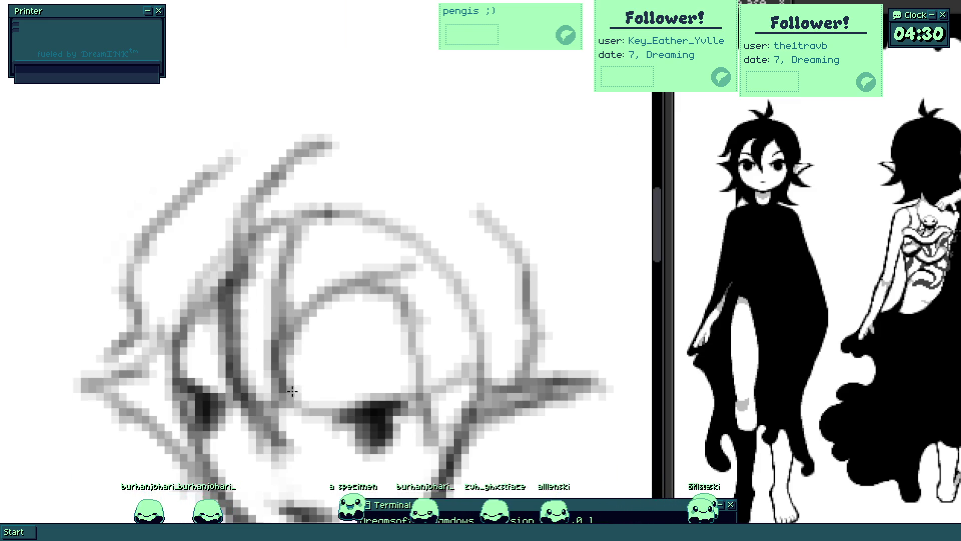
pyautogui.moveTo(277, 406); pyautogui.dragTo(387, 281)
pyautogui.moveTo(272, 343); pyautogui.dragTo(401, 278)
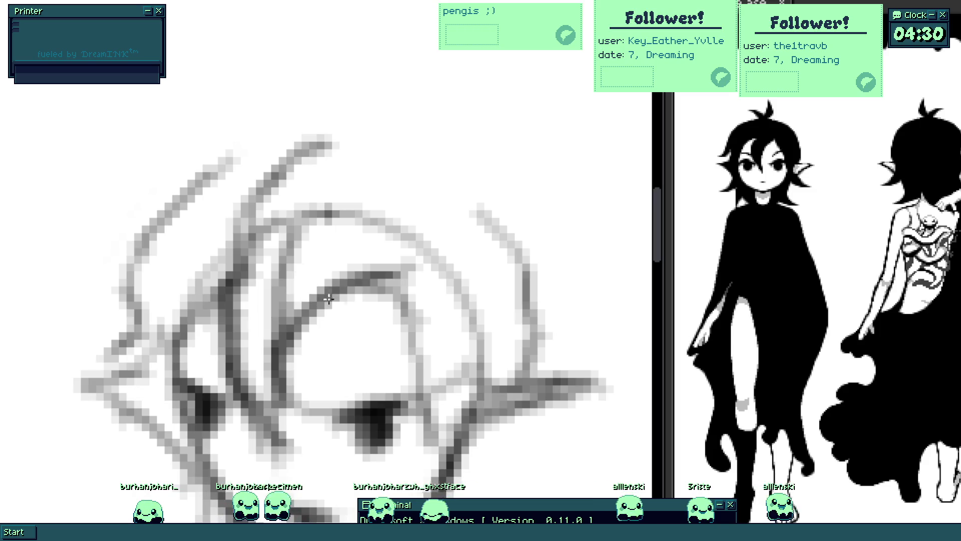
pyautogui.scroll(-1, 230, 205)
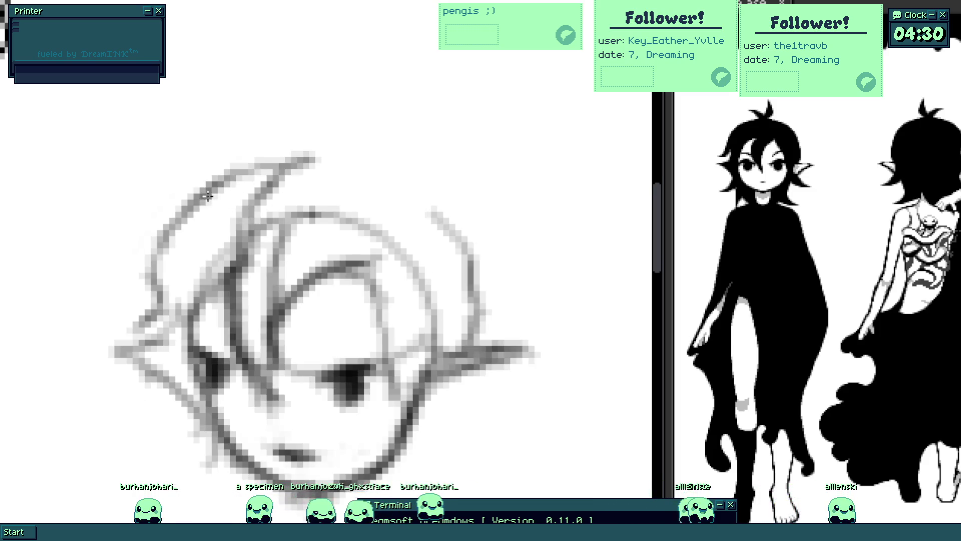
pyautogui.moveTo(186, 208); pyautogui.dragTo(349, 187)
pyautogui.moveTo(254, 173); pyautogui.dragTo(449, 234)
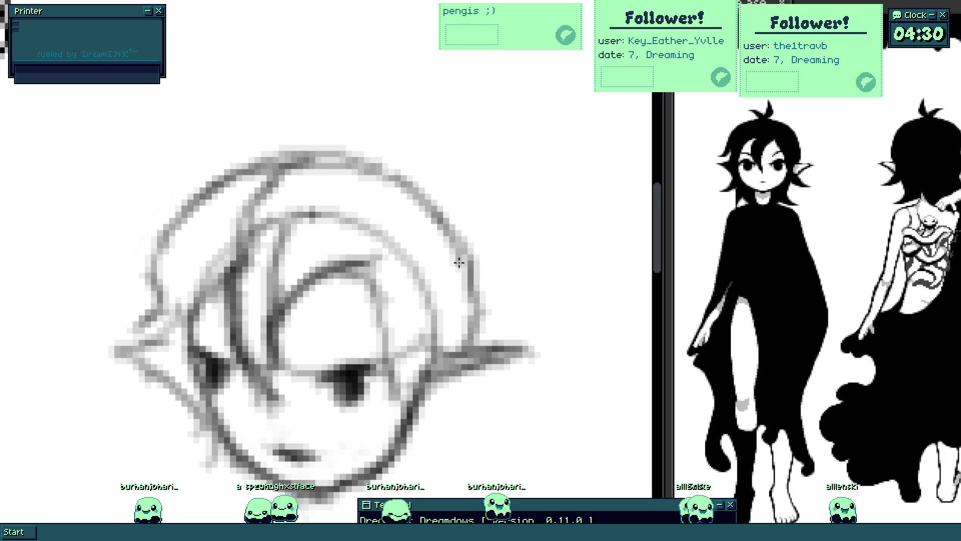
# - Extend the right jaw line out diagonally and thicken the line below it
pyautogui.moveTo(469, 383)
pyautogui.mouseDown()
pyautogui.moveTo(436, 285)
pyautogui.moveTo(419, 334)
pyautogui.mouseUp()
pyautogui.moveTo(425, 280)
pyautogui.mouseDown()
pyautogui.moveTo(476, 364)
pyautogui.moveTo(372, 350)
pyautogui.mouseUp()
pyautogui.moveTo(440, 360)
pyautogui.mouseDown()
pyautogui.moveTo(372, 357)
pyautogui.moveTo(387, 359)
pyautogui.moveTo(368, 383)
pyautogui.moveTo(433, 440)
pyautogui.mouseUp()
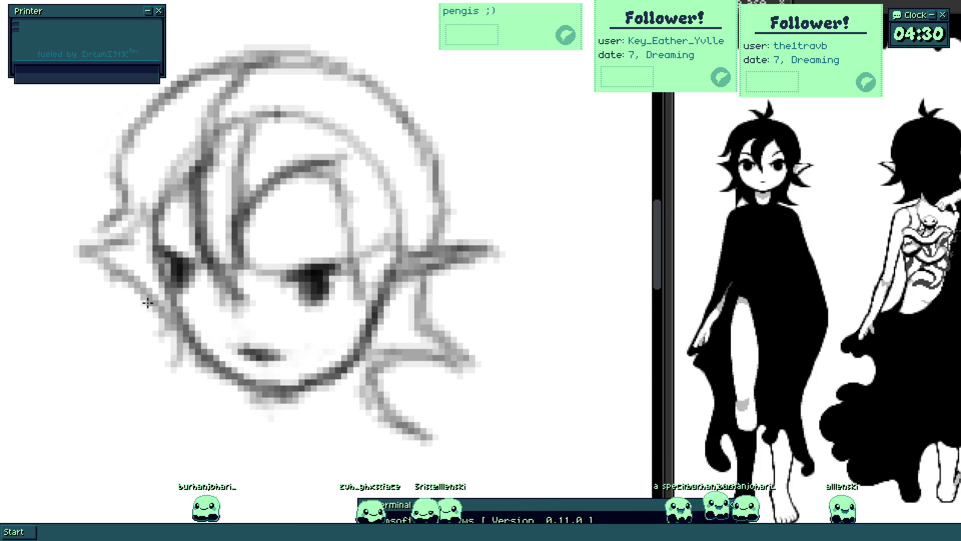
# - Add dark collar strokes below the left jaw, undoing a slip and clearing an accidental selection
pyautogui.moveTo(160, 336)
pyautogui.mouseDown()
pyautogui.moveTo(108, 378)
pyautogui.moveTo(164, 347)
pyautogui.mouseUp()
pyautogui.hotkey('ctrl', 'z')
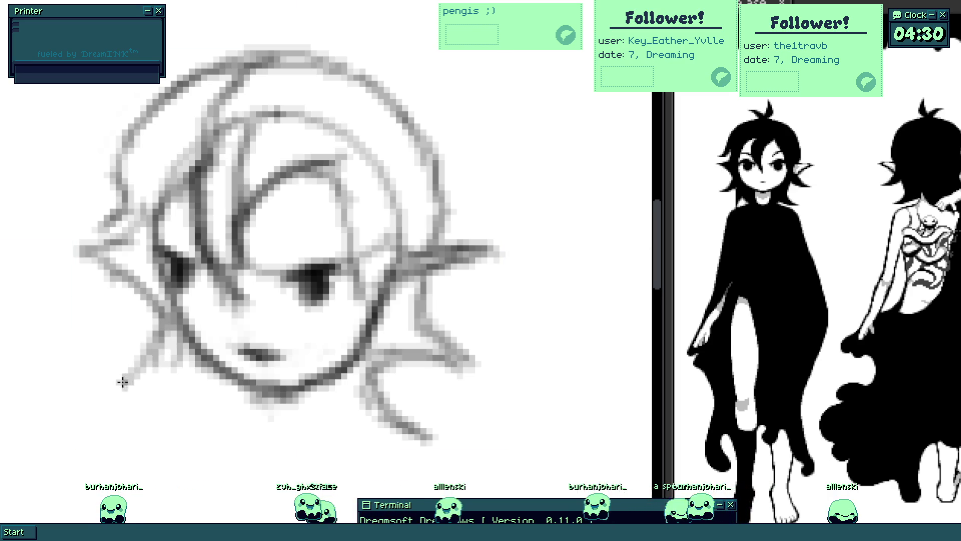
pyautogui.moveTo(122, 381); pyautogui.dragTo(185, 413)
pyautogui.hotkey('ctrl', 'a')
pyautogui.hotkey('ctrl', 'd')
pyautogui.moveTo(176, 380); pyautogui.dragTo(165, 469)
pyautogui.moveTo(216, 406); pyautogui.dragTo(170, 437)
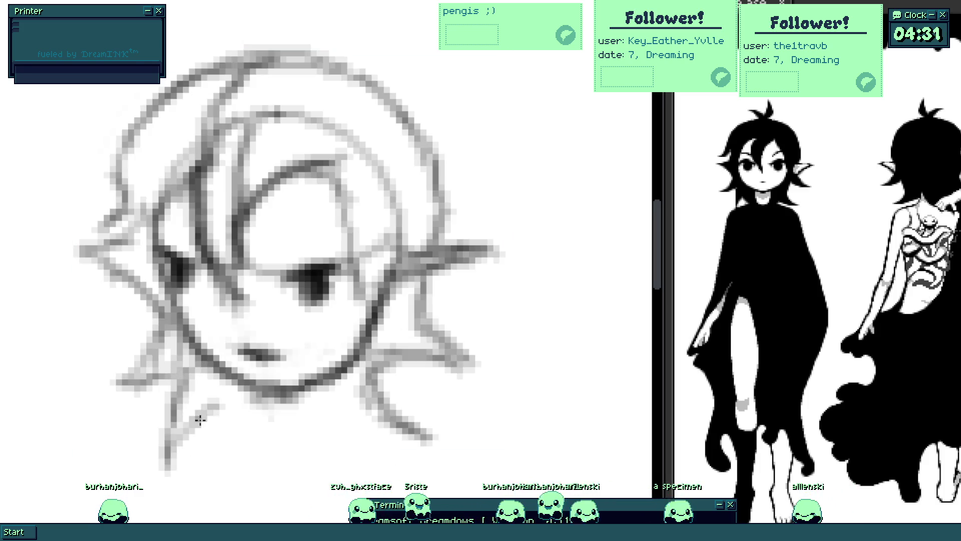
pyautogui.moveTo(208, 408); pyautogui.dragTo(210, 409)
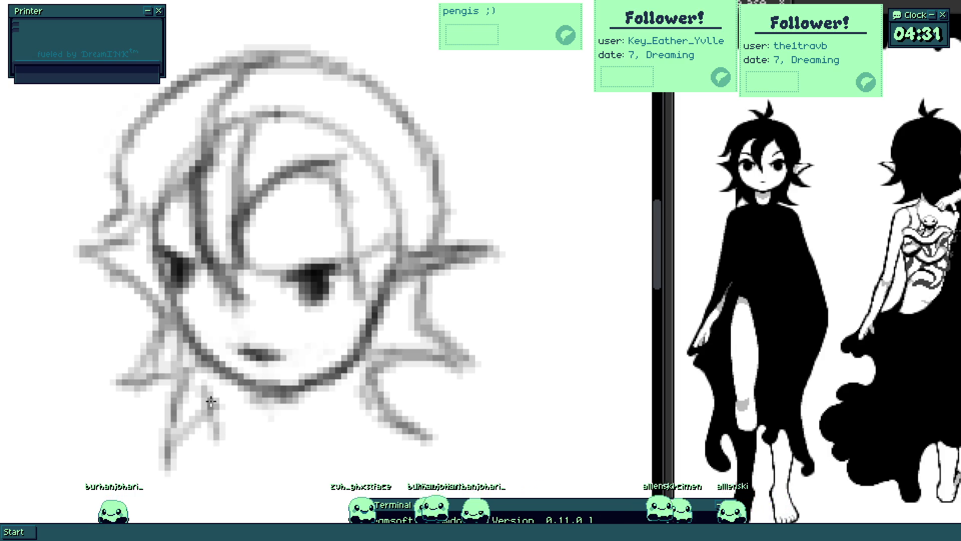
pyautogui.scroll(-1, 210, 400)
pyautogui.scroll(-1, 200, 358)
pyautogui.scroll(2, 266, 339)
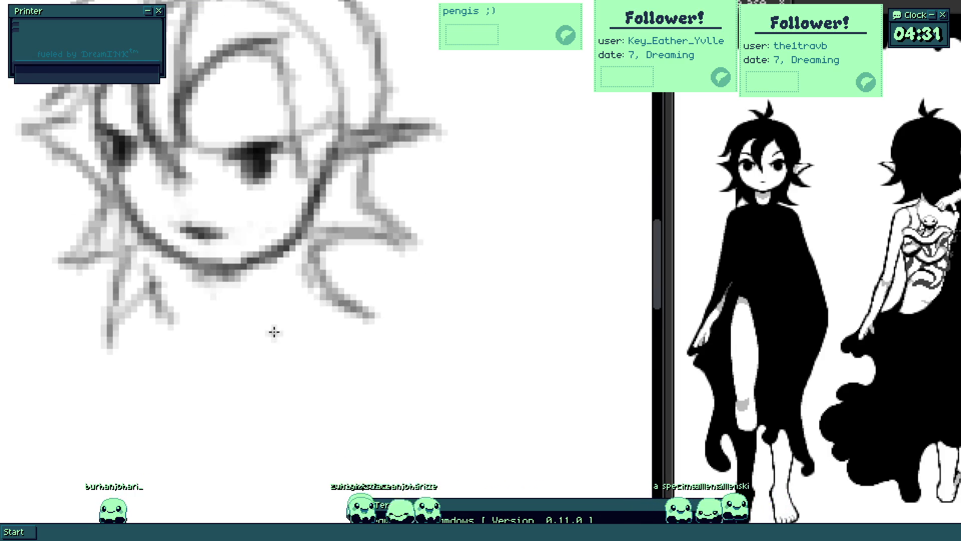
# - Draw two short neck lines down from under the chin, redrawing the first one shorter
pyautogui.moveTo(190, 261); pyautogui.dragTo(194, 311)
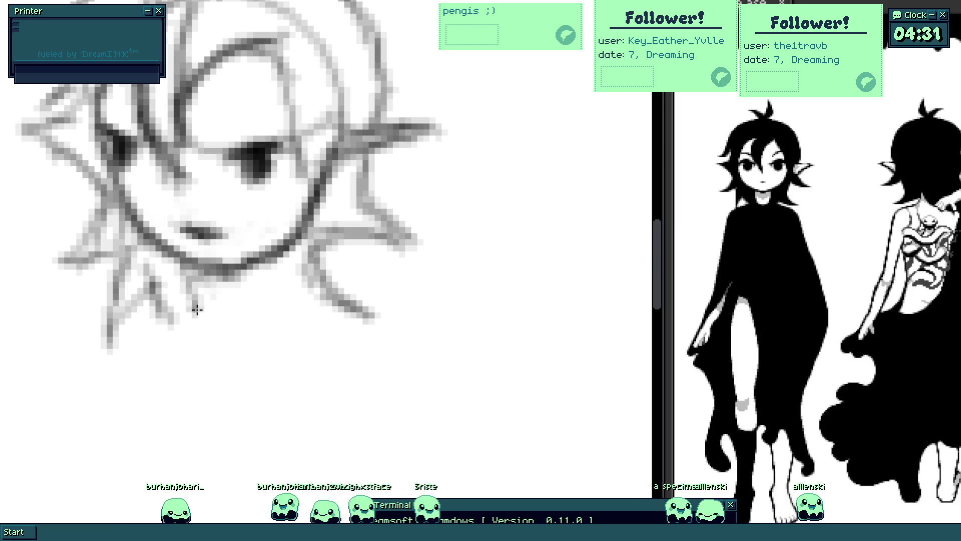
pyautogui.moveTo(276, 257); pyautogui.dragTo(284, 298)
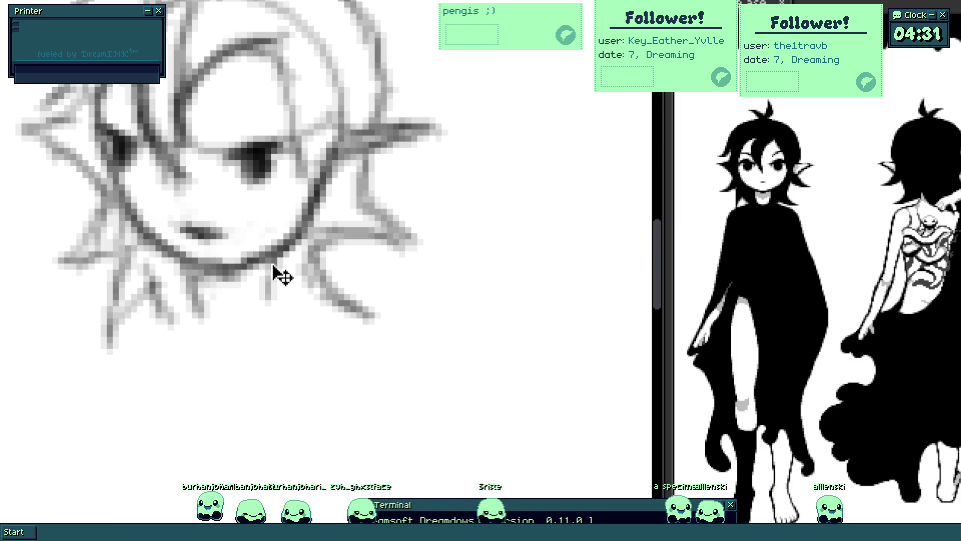
pyautogui.hotkey('ctrl', 'z')
pyautogui.hotkey('ctrl', 'z')
pyautogui.moveTo(199, 264); pyautogui.dragTo(209, 304)
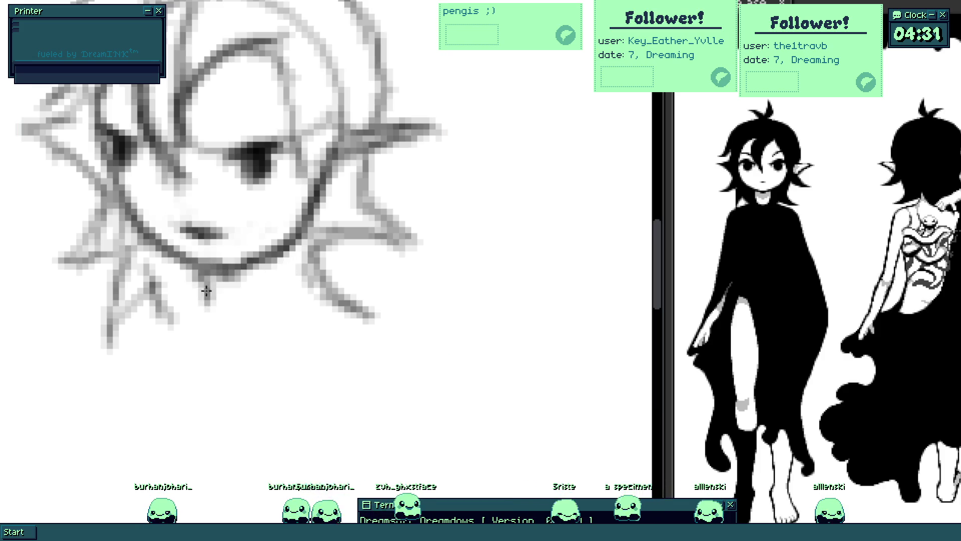
pyautogui.moveTo(295, 257); pyautogui.dragTo(299, 308)
pyautogui.hotkey('ctrl', 'z')
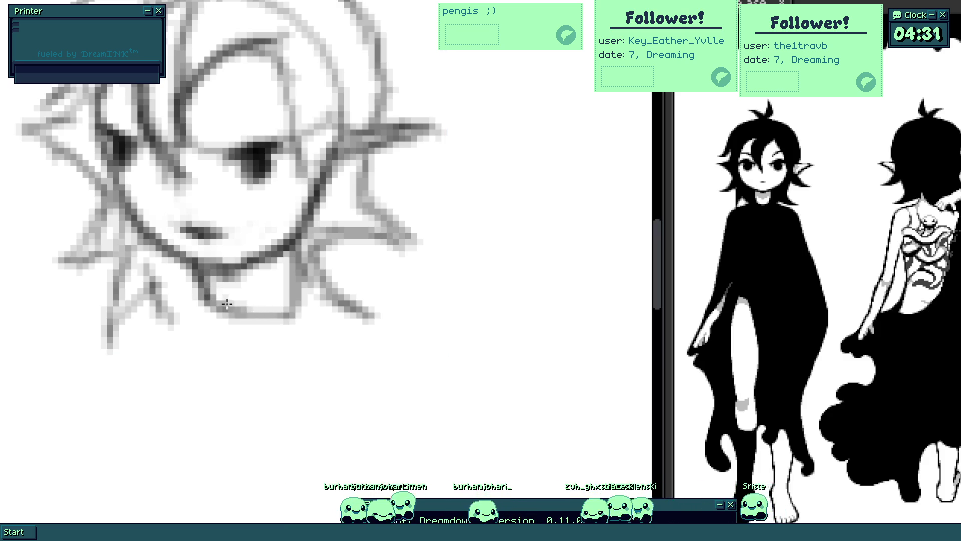
pyautogui.scroll(-4, 268, 307)
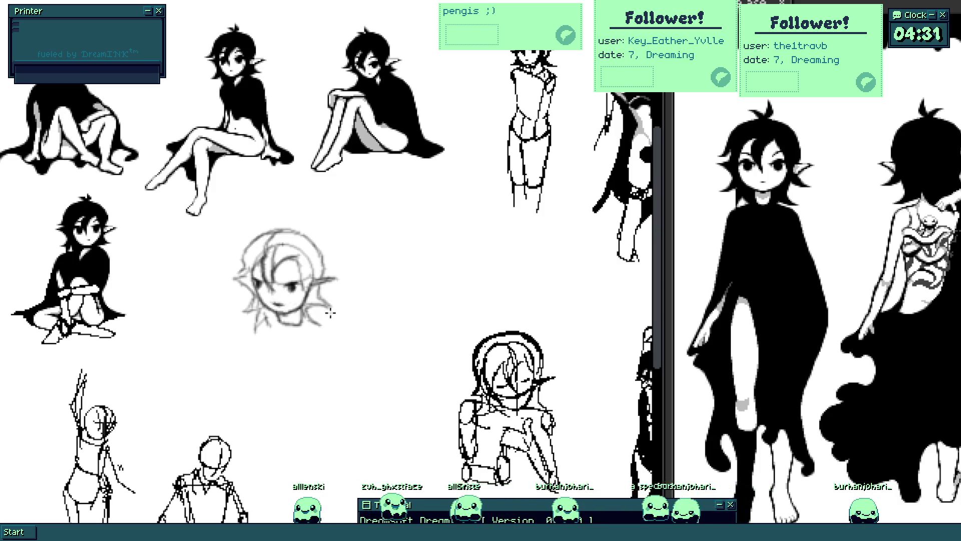
pyautogui.scroll(5, 238, 319)
pyautogui.scroll(-3, 326, 361)
pyautogui.scroll(-2, 341, 339)
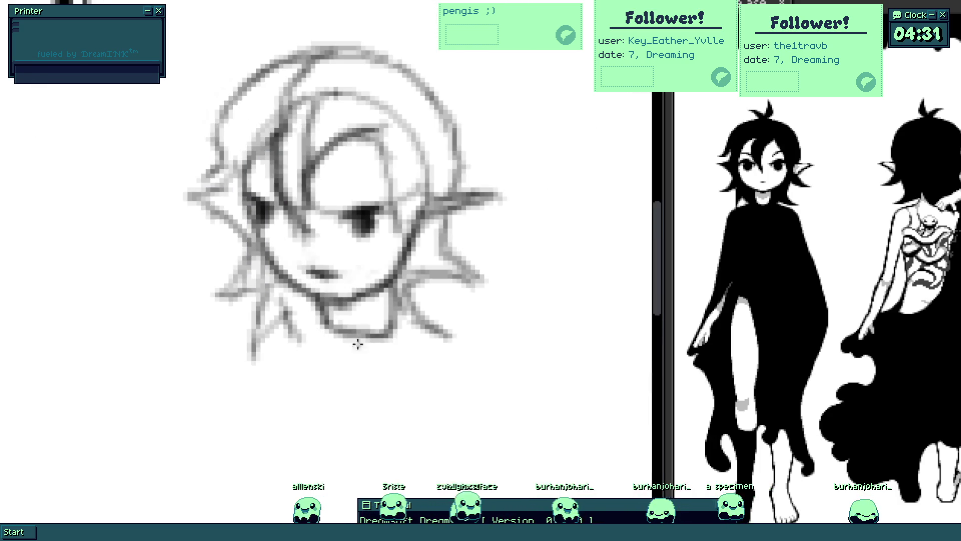
# - Add a stroke below the chin, then try darkening the left hair outline and undo it
pyautogui.moveTo(396, 330); pyautogui.dragTo(488, 369)
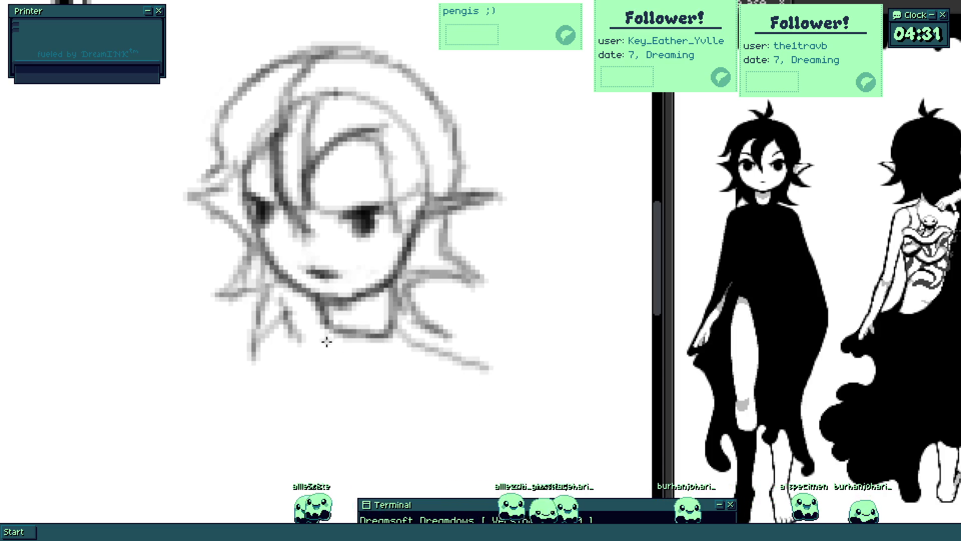
pyautogui.moveTo(346, 221); pyautogui.dragTo(349, 295)
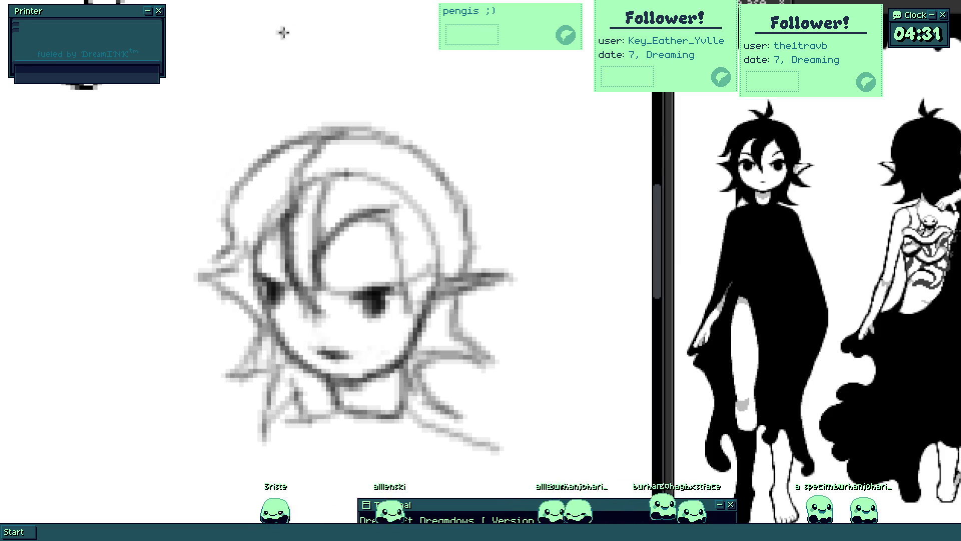
pyautogui.scroll(2, 285, 157)
pyautogui.moveTo(286, 157); pyautogui.dragTo(268, 184)
pyautogui.moveTo(199, 230)
pyautogui.mouseDown()
pyautogui.moveTo(294, 121)
pyautogui.moveTo(232, 182)
pyautogui.moveTo(226, 161)
pyautogui.mouseUp()
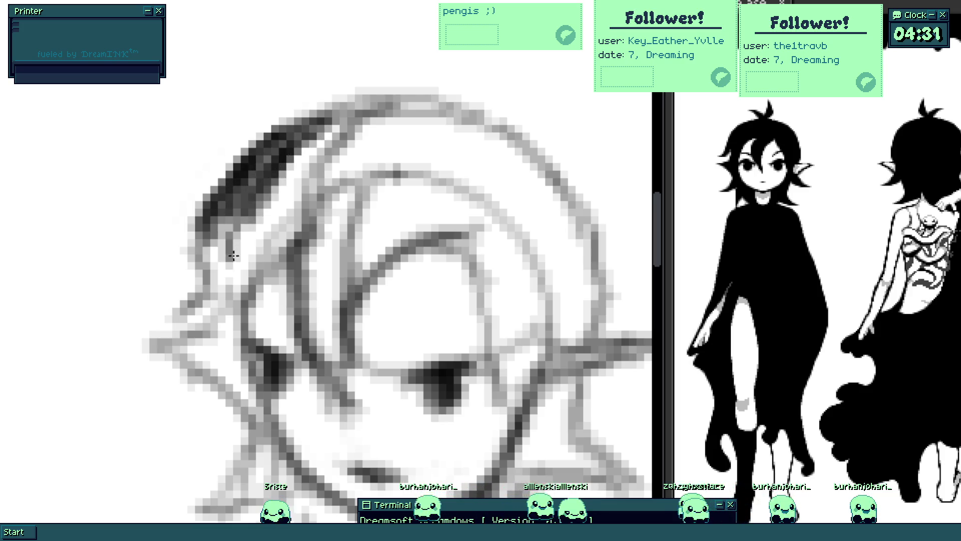
pyautogui.hotkey('ctrl', 'z')
# - Darken the hair strands and left outline, then the upper eyelid and a brow above the eye
pyautogui.moveTo(306, 224)
pyautogui.mouseDown()
pyautogui.moveTo(298, 268)
pyautogui.moveTo(323, 373)
pyautogui.moveTo(323, 233)
pyautogui.moveTo(314, 321)
pyautogui.mouseUp()
pyautogui.moveTo(323, 195); pyautogui.dragTo(306, 285)
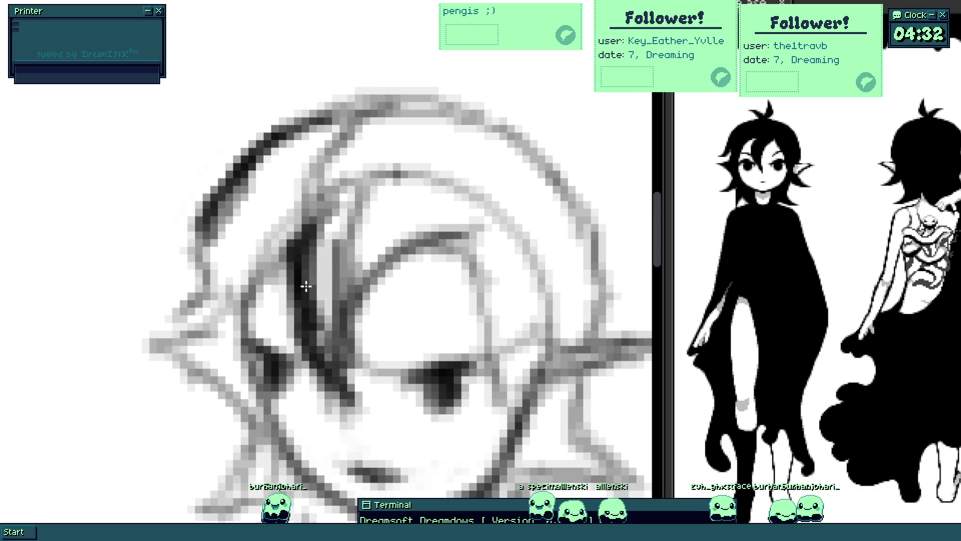
pyautogui.moveTo(199, 244); pyautogui.dragTo(204, 302)
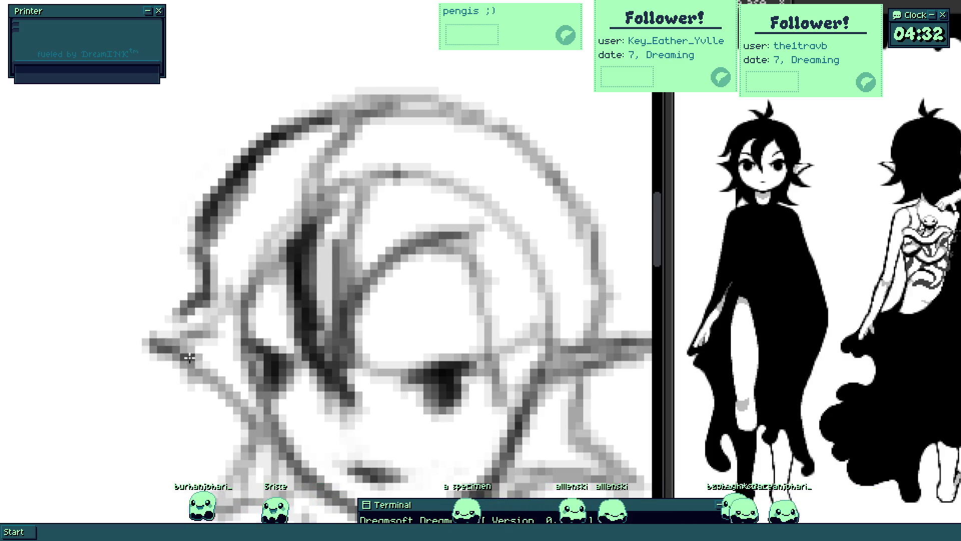
pyautogui.moveTo(254, 362); pyautogui.dragTo(172, 283)
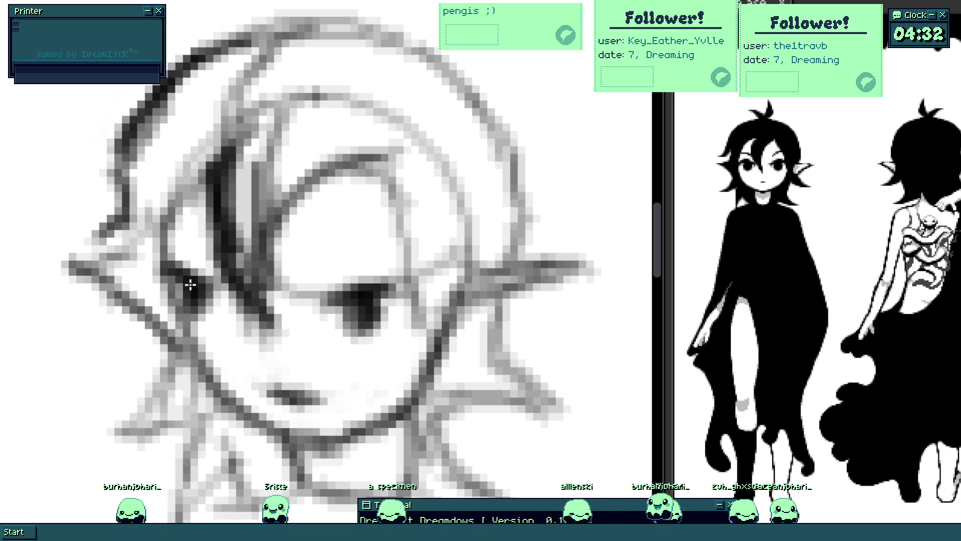
pyautogui.moveTo(398, 276); pyautogui.dragTo(350, 303)
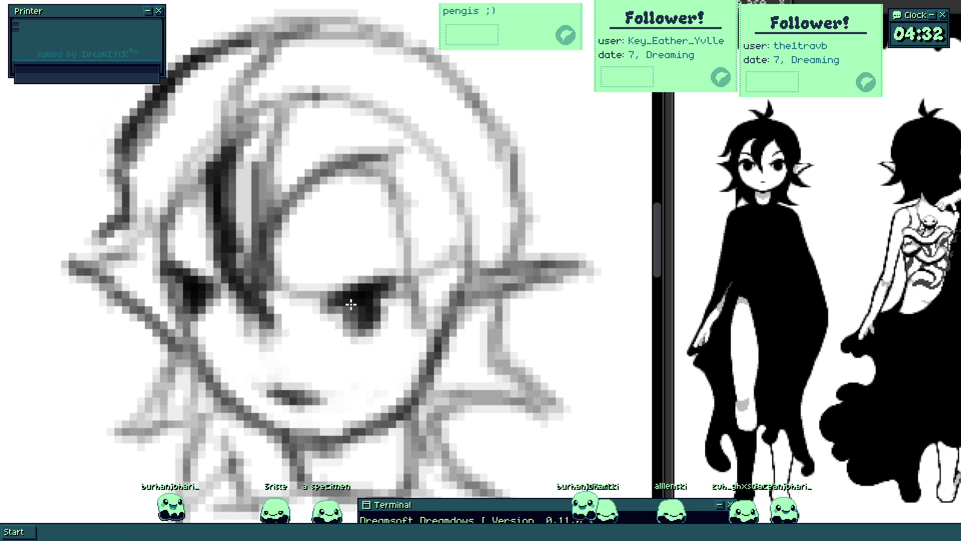
pyautogui.moveTo(329, 255); pyautogui.dragTo(397, 225)
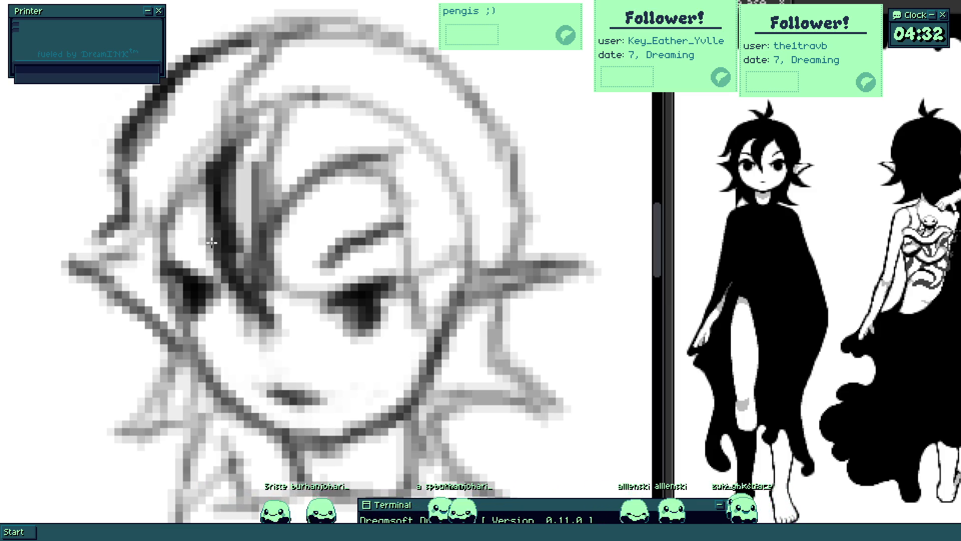
pyautogui.scroll(-2, 199, 241)
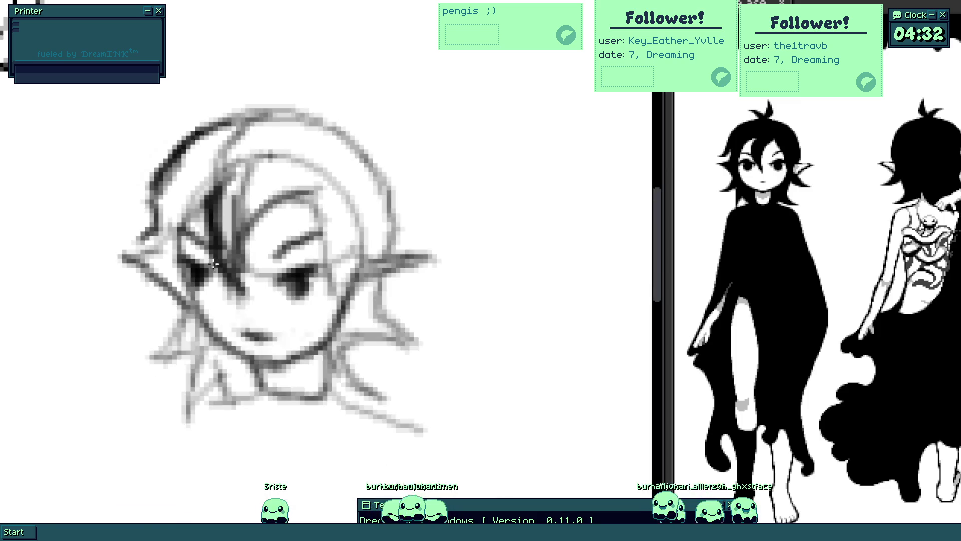
pyautogui.scroll(-3, 225, 259)
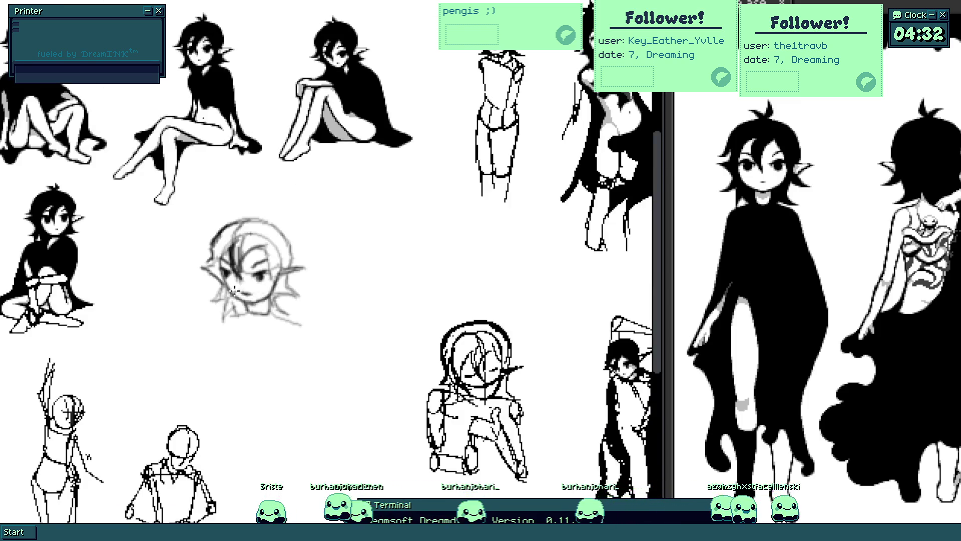
pyautogui.scroll(3, 257, 278)
pyautogui.scroll(3, 242, 300)
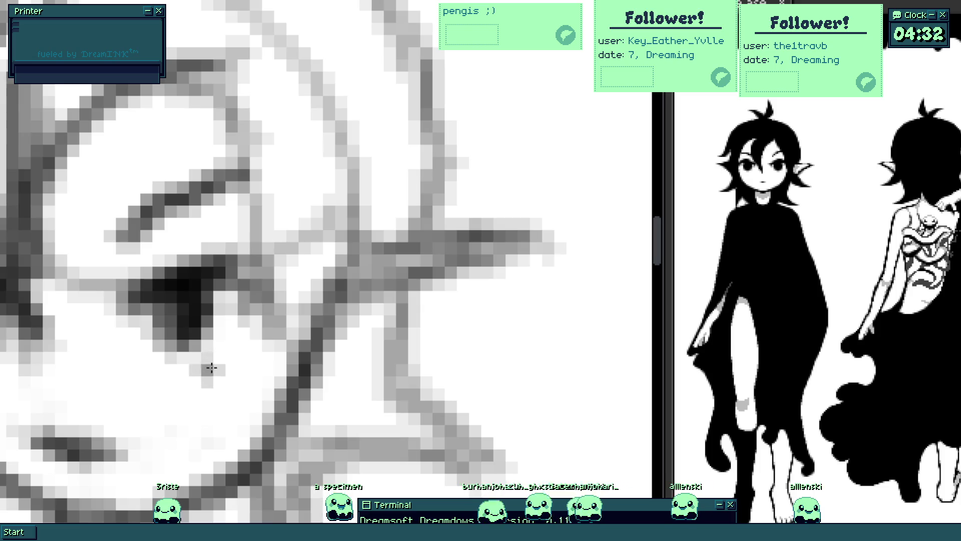
pyautogui.scroll(-1, 145, 322)
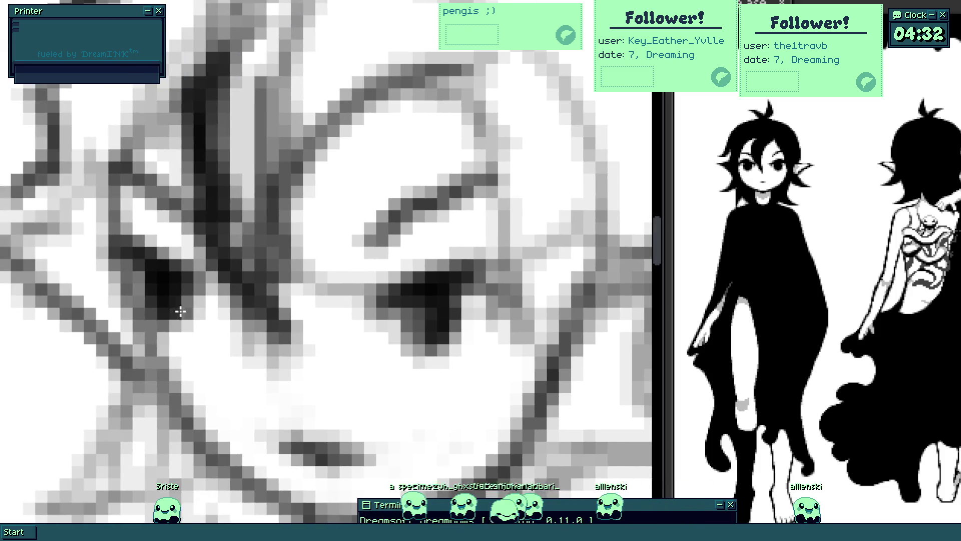
pyautogui.scroll(-1, 147, 324)
pyautogui.scroll(-2, 165, 353)
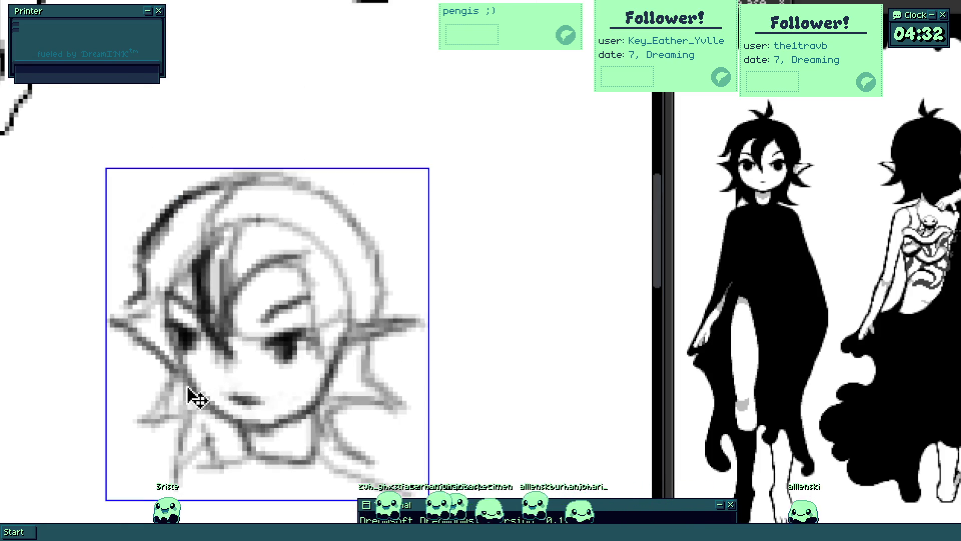
pyautogui.scroll(-4, 232, 420)
pyautogui.scroll(1, 250, 388)
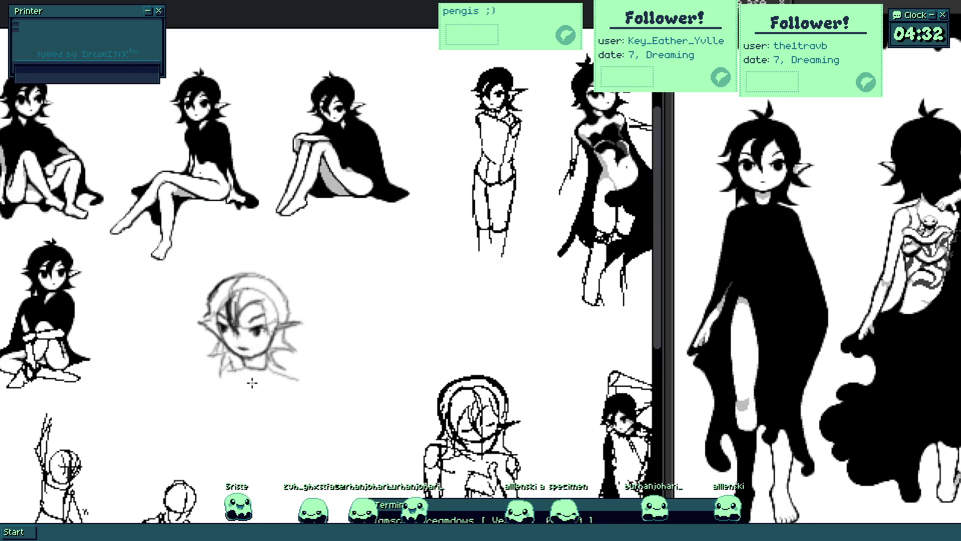
pyautogui.scroll(1, 263, 378)
# - Clear the selection, sketch a loose test loop and undo it, then a large round stroke over the head
pyautogui.click(269, 371)
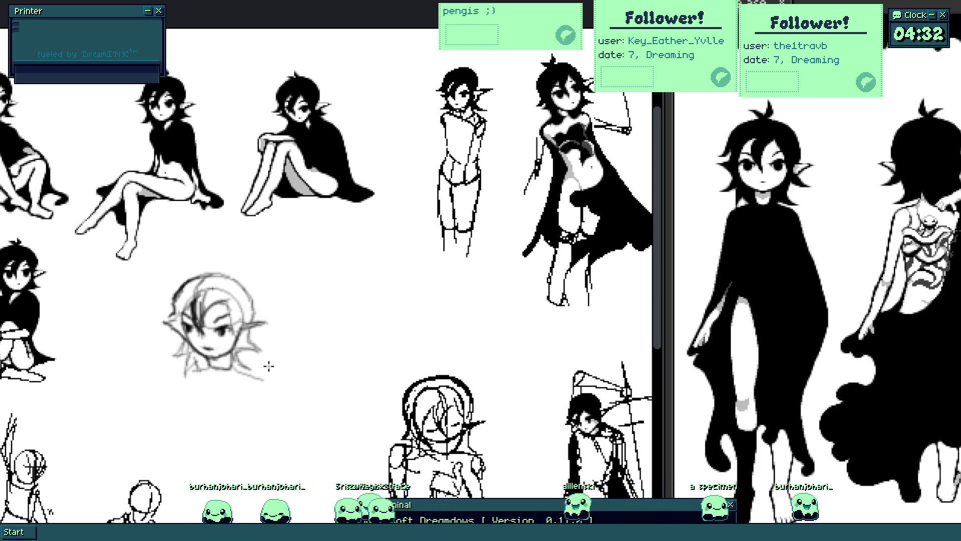
pyautogui.moveTo(270, 366)
pyautogui.mouseDown()
pyautogui.moveTo(424, 371)
pyautogui.moveTo(395, 352)
pyautogui.mouseUp()
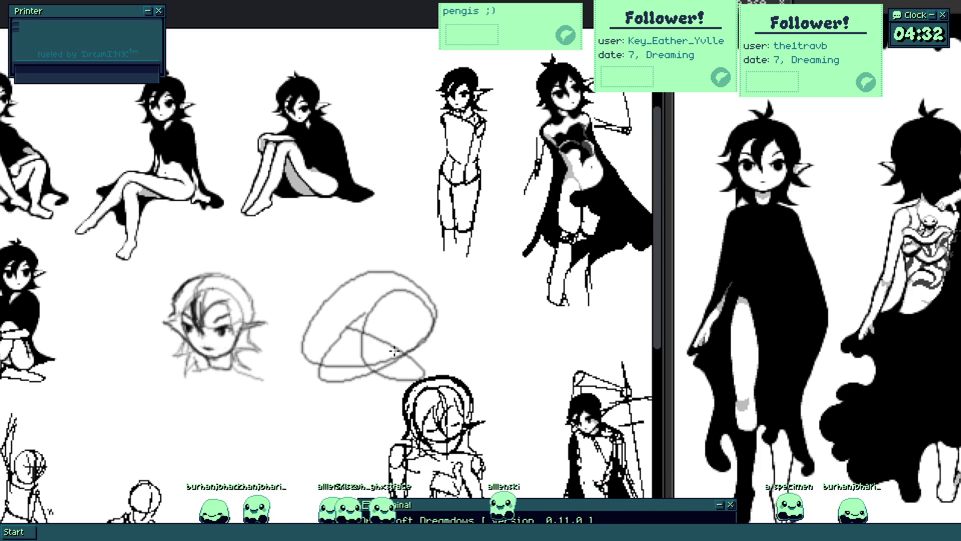
pyautogui.moveTo(350, 331); pyautogui.dragTo(396, 304)
pyautogui.hotkey('ctrl', 'z')
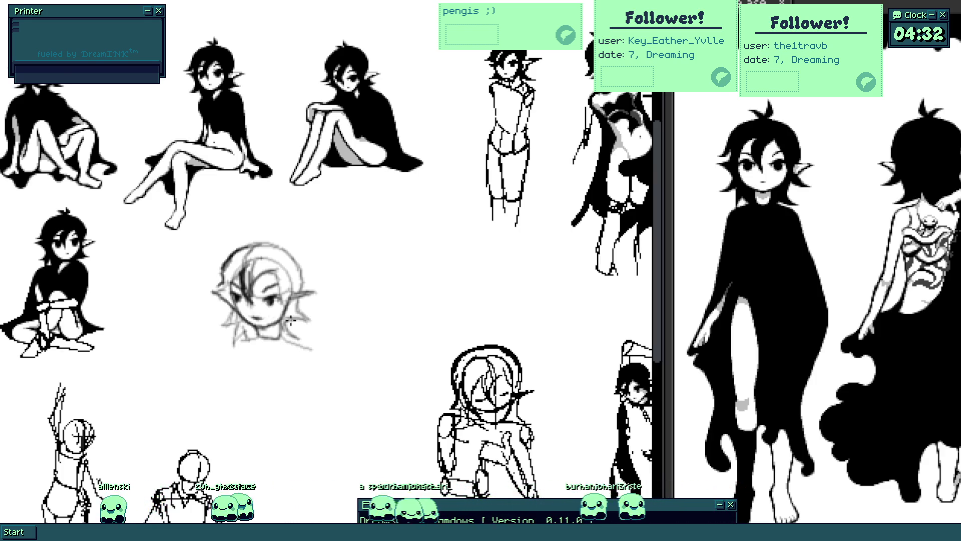
pyautogui.scroll(3, 300, 316)
pyautogui.scroll(2, 369, 182)
pyautogui.moveTo(326, 90)
pyautogui.mouseDown()
pyautogui.moveTo(253, 177)
pyautogui.moveTo(350, 249)
pyautogui.mouseUp()
pyautogui.hscroll(-3, 378, 240)
# - Undo the round stroke, then darken the right ear and brow edge lines, undoing one overdone arc
pyautogui.hotkey('ctrl', 'z')
pyautogui.moveTo(335, 199); pyautogui.dragTo(360, 212)
pyautogui.scroll(-2, 361, 211)
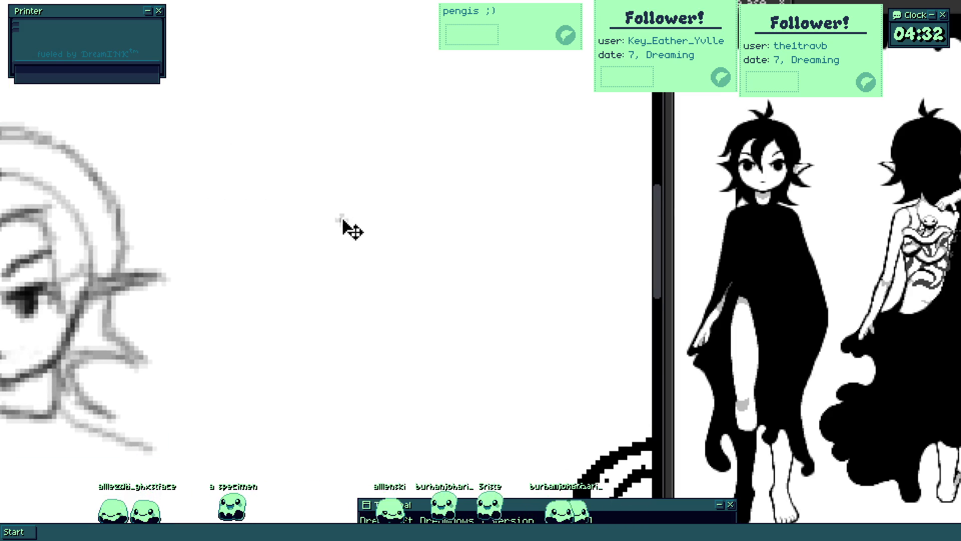
pyautogui.hscroll(-5, 342, 291)
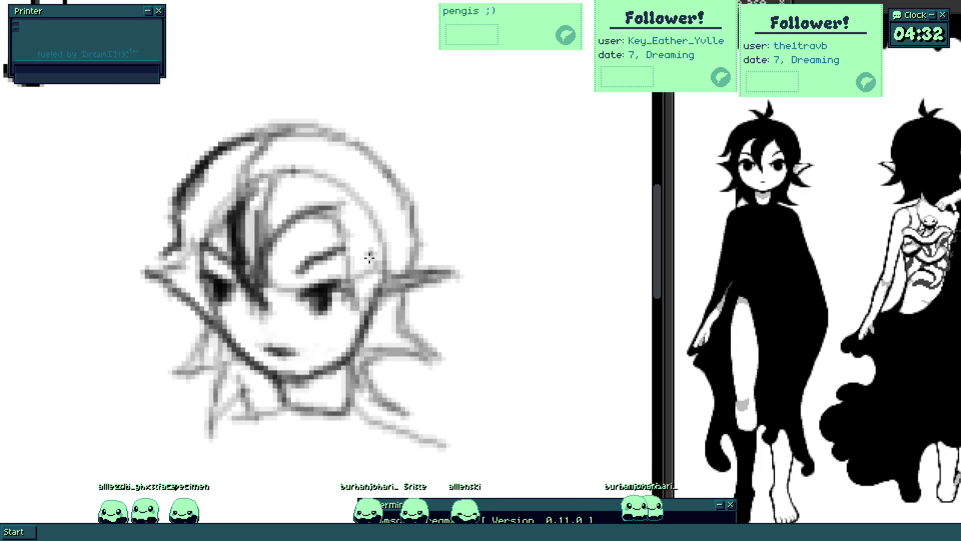
pyautogui.moveTo(417, 278)
pyautogui.mouseDown()
pyautogui.moveTo(454, 273)
pyautogui.moveTo(384, 259)
pyautogui.mouseUp()
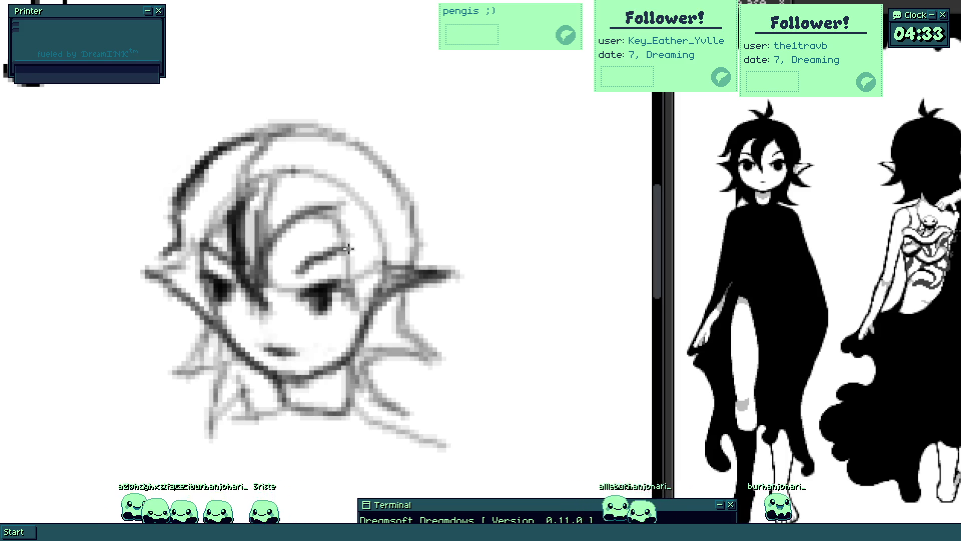
pyautogui.scroll(2, 341, 233)
pyautogui.moveTo(336, 188)
pyautogui.mouseDown()
pyautogui.moveTo(345, 244)
pyautogui.moveTo(346, 218)
pyautogui.mouseUp()
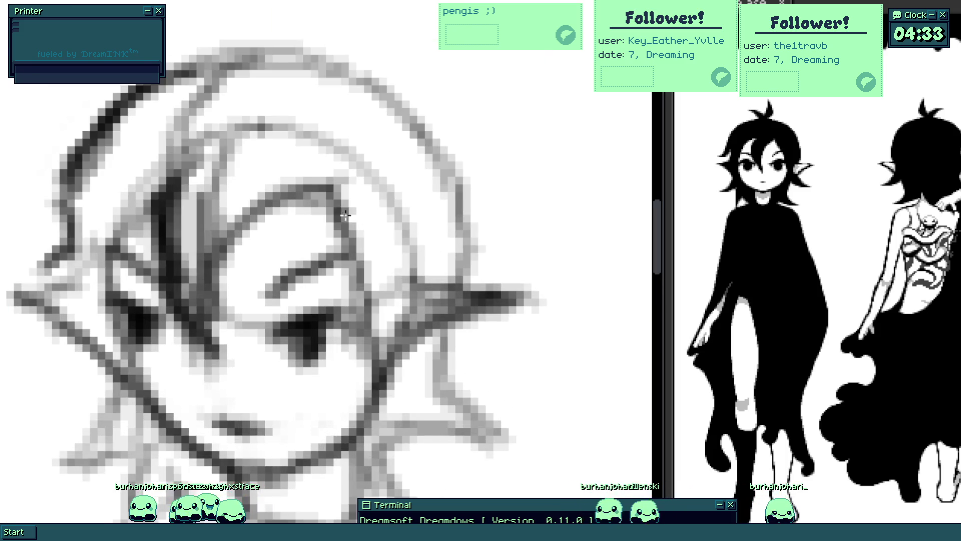
pyautogui.moveTo(387, 379); pyautogui.dragTo(343, 225)
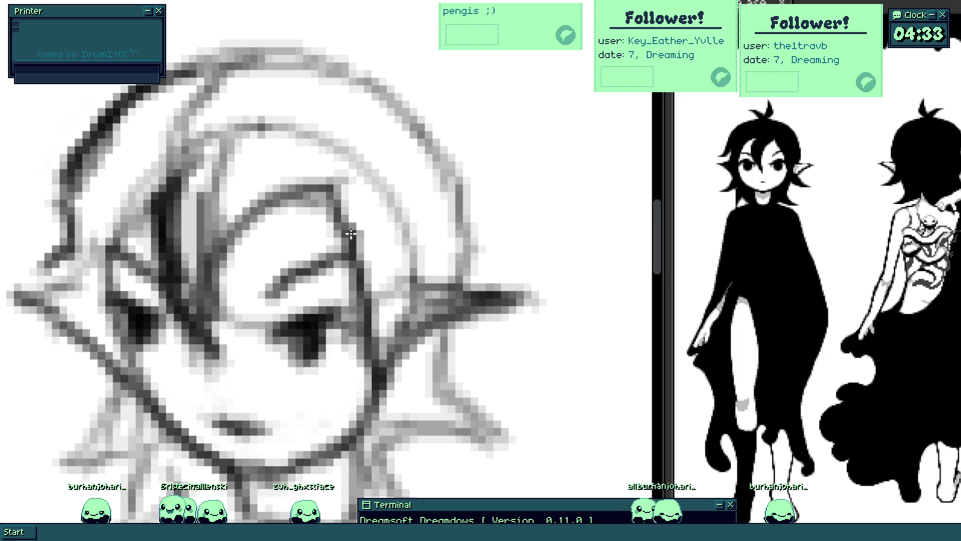
pyautogui.moveTo(309, 172); pyautogui.dragTo(344, 252)
pyautogui.moveTo(180, 251)
pyautogui.mouseDown()
pyautogui.moveTo(330, 171)
pyautogui.moveTo(208, 253)
pyautogui.moveTo(202, 311)
pyautogui.mouseUp()
pyautogui.hotkey('ctrl', 'z')
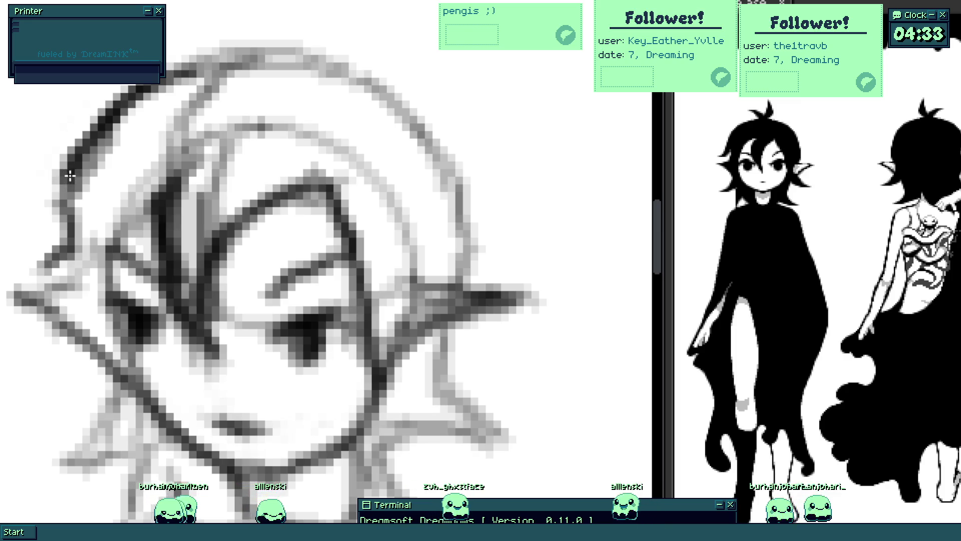
# - Darken the left and top hair outline and add a hooked curl with a crescent tuft above the head
pyautogui.moveTo(61, 237); pyautogui.dragTo(69, 171)
pyautogui.moveTo(97, 130); pyautogui.dragTo(254, 95)
pyautogui.moveTo(165, 75); pyautogui.dragTo(319, 52)
pyautogui.moveTo(237, 88)
pyautogui.mouseDown()
pyautogui.moveTo(236, 223)
pyautogui.moveTo(198, 162)
pyautogui.moveTo(249, 143)
pyautogui.mouseUp()
pyautogui.moveTo(181, 141)
pyautogui.mouseDown()
pyautogui.moveTo(276, 53)
pyautogui.moveTo(301, 103)
pyautogui.mouseUp()
pyautogui.hotkey('ctrl', 'z')
pyautogui.moveTo(280, 48)
pyautogui.mouseDown()
pyautogui.moveTo(333, 122)
pyautogui.moveTo(304, 184)
pyautogui.mouseUp()
pyautogui.moveTo(290, 138)
pyautogui.mouseDown()
pyautogui.moveTo(330, 112)
pyautogui.moveTo(334, 150)
pyautogui.mouseUp()
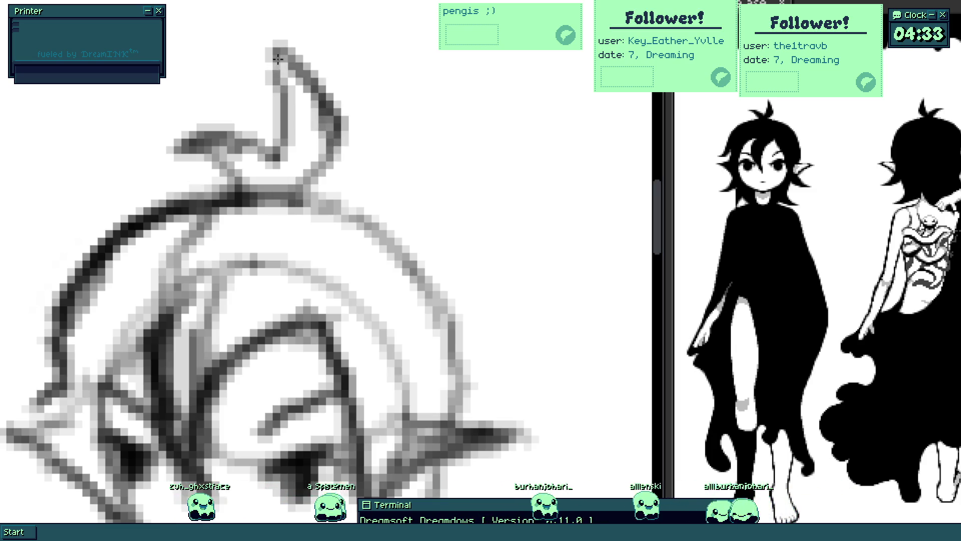
pyautogui.scroll(-3, 286, 173)
pyautogui.scroll(-3, 281, 192)
pyautogui.scroll(3, 284, 192)
pyautogui.scroll(5, 279, 114)
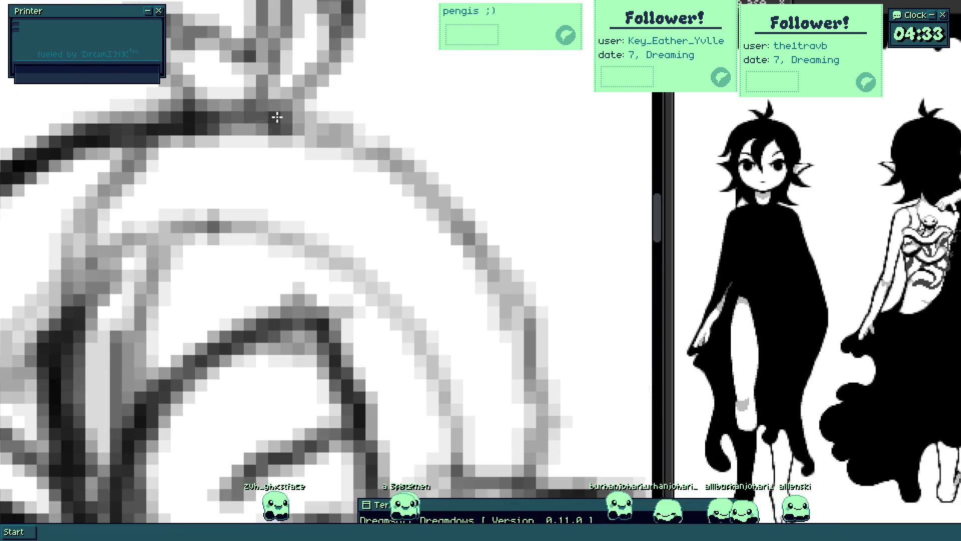
pyautogui.scroll(-4, 454, 216)
pyautogui.scroll(-2, 451, 248)
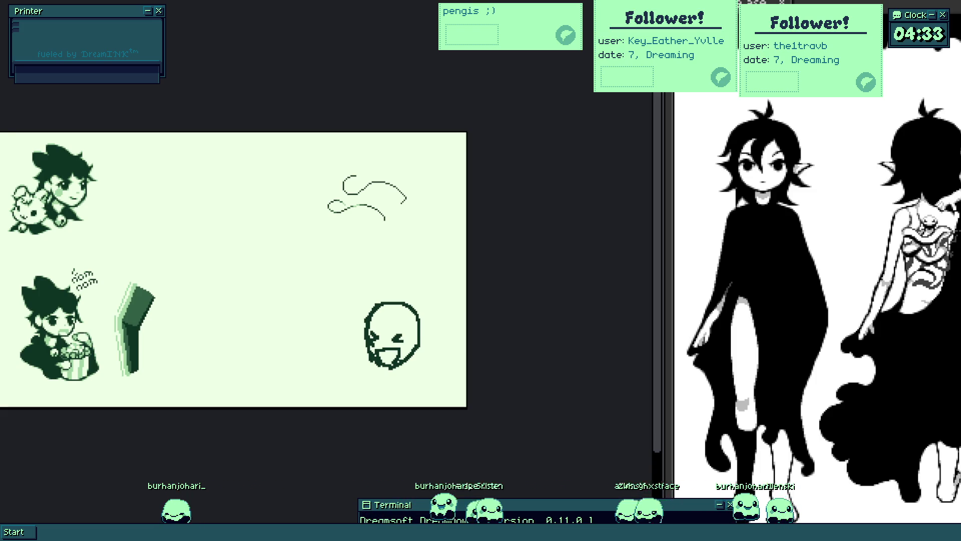
# - Position the green artwork window, make a grey test stroke on it and undo it
pyautogui.moveTo(247, 231); pyautogui.dragTo(326, 193)
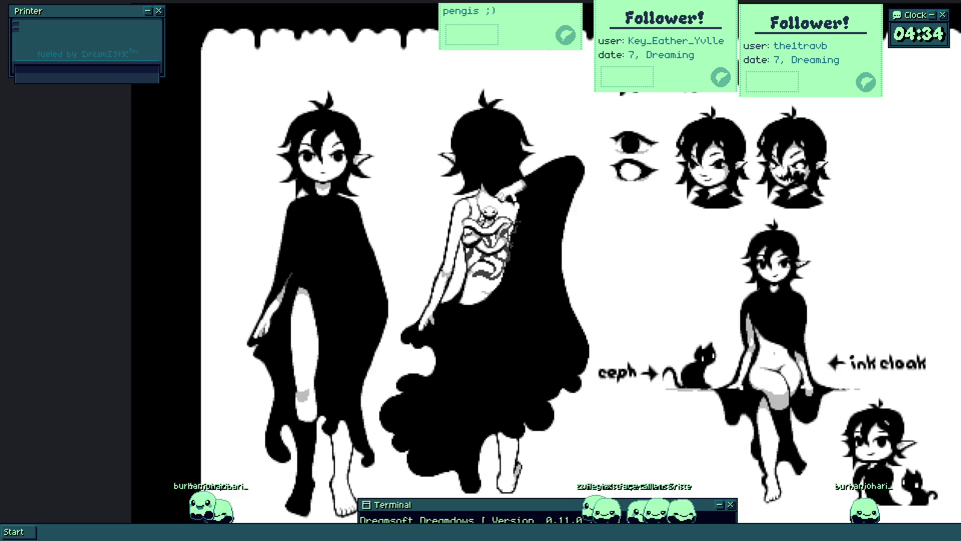
pyautogui.scroll(3, 504, 214)
pyautogui.scroll(2, 253, 173)
pyautogui.scroll(2, 252, 173)
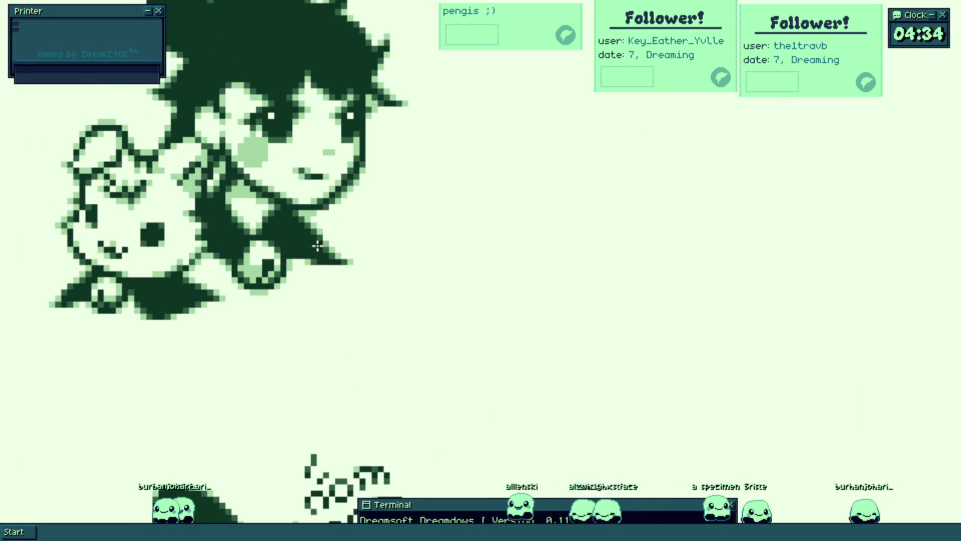
pyautogui.moveTo(540, 184); pyautogui.dragTo(699, 268)
pyautogui.hotkey('ctrl', 'z')
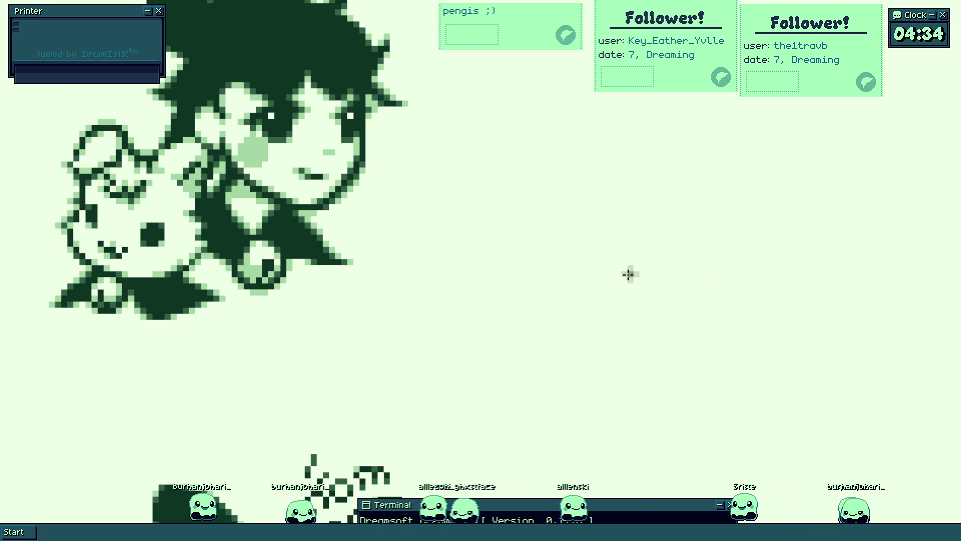
# - Try a circle and an arc stroke on the green canvas and undo both
pyautogui.moveTo(611, 272); pyautogui.dragTo(534, 280)
pyautogui.scroll(-2, 333, 275)
pyautogui.scroll(-2, 413, 248)
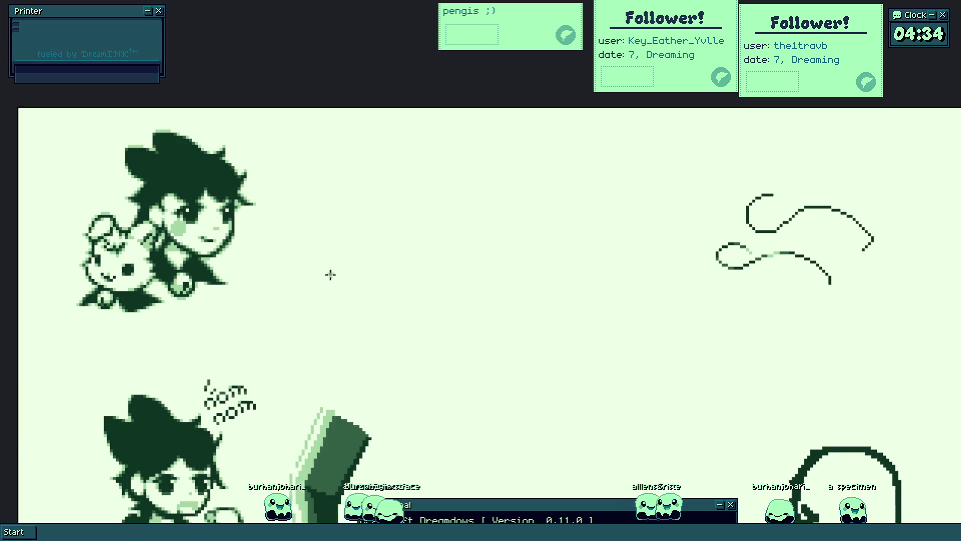
pyautogui.moveTo(412, 248); pyautogui.dragTo(440, 218)
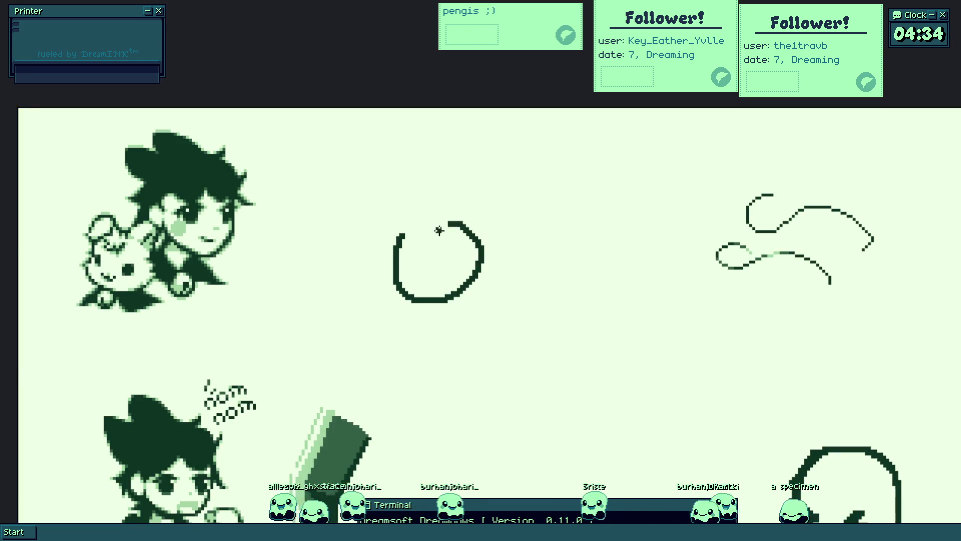
pyautogui.hotkey('ctrl', 'z')
pyautogui.scroll(3, 419, 273)
pyautogui.moveTo(380, 278)
pyautogui.mouseDown()
pyautogui.moveTo(476, 343)
pyautogui.moveTo(294, 270)
pyautogui.mouseUp()
pyautogui.hotkey('ctrl', 'z')
pyautogui.scroll(-3, 484, 318)
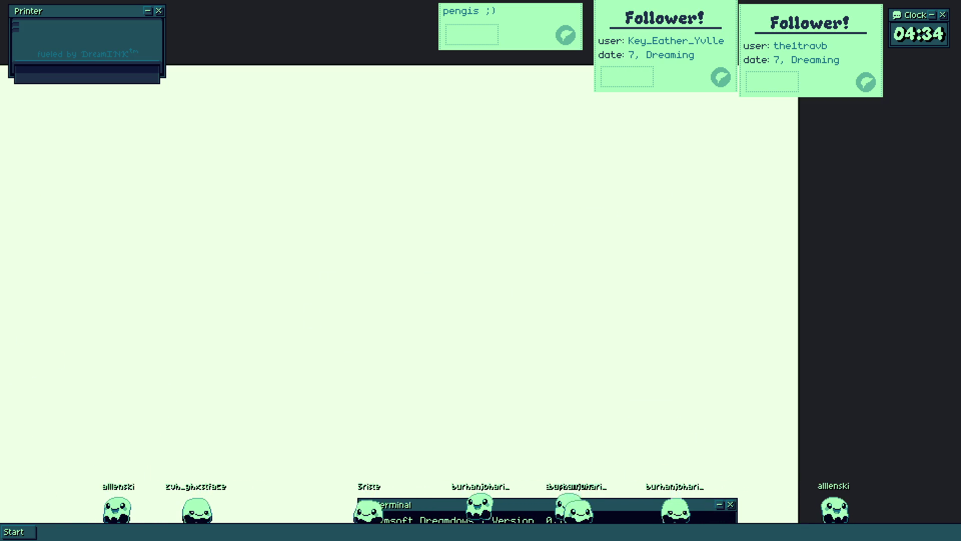
# - Draw the circle outline at full size on the blank area and add pixel blocks to its sides
pyautogui.moveTo(403, 233); pyautogui.dragTo(446, 158)
pyautogui.scroll(2, 368, 235)
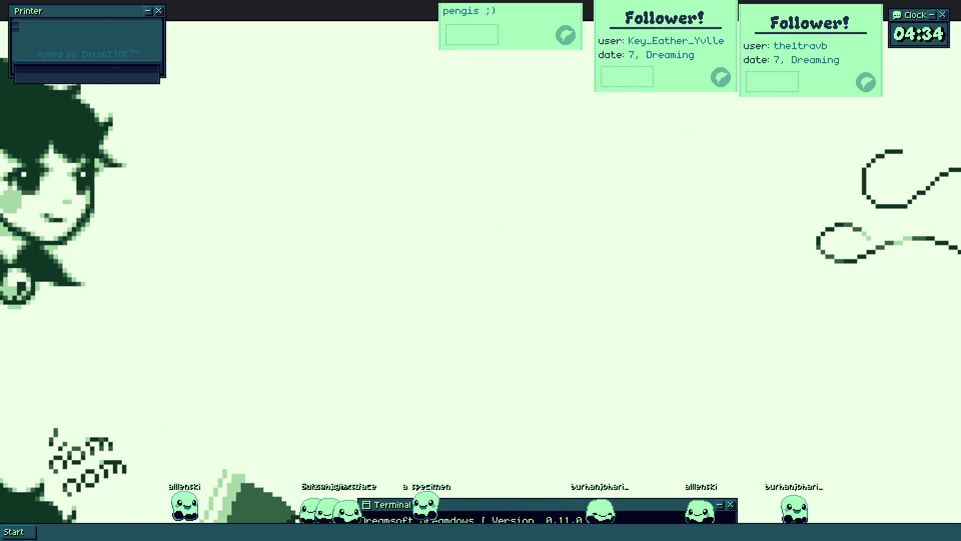
pyautogui.moveTo(443, 164); pyautogui.dragTo(518, 238)
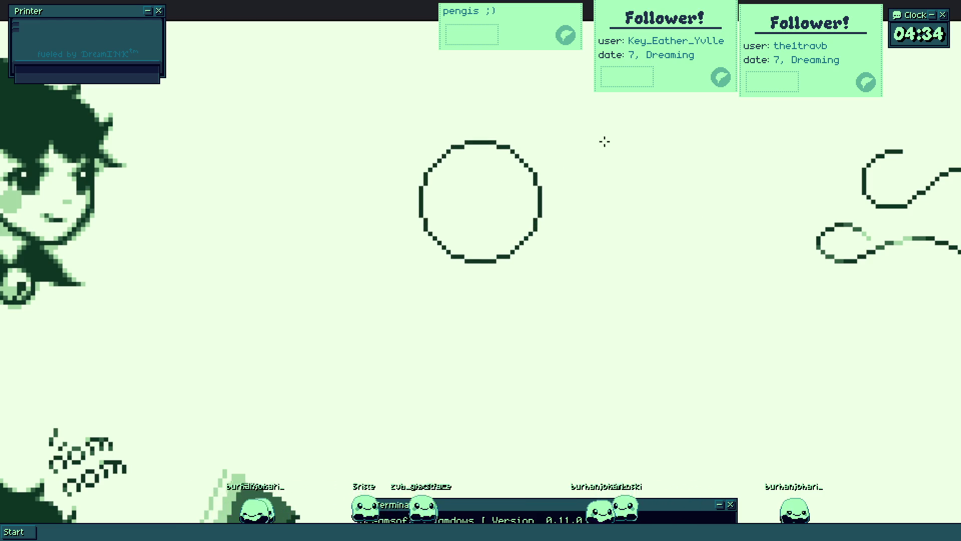
pyautogui.moveTo(561, 162)
pyautogui.mouseDown()
pyautogui.moveTo(624, 133)
pyautogui.moveTo(567, 154)
pyautogui.mouseUp()
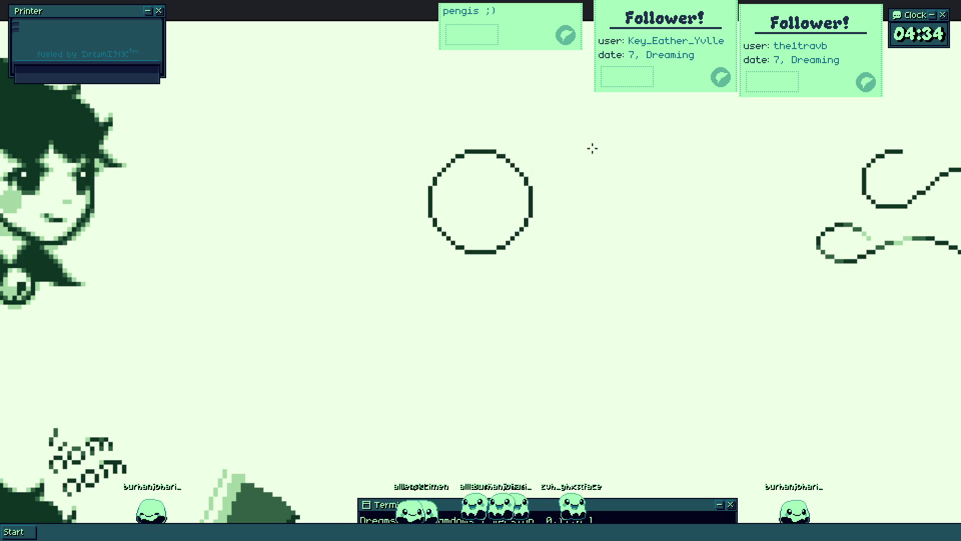
pyautogui.moveTo(567, 153); pyautogui.dragTo(623, 137)
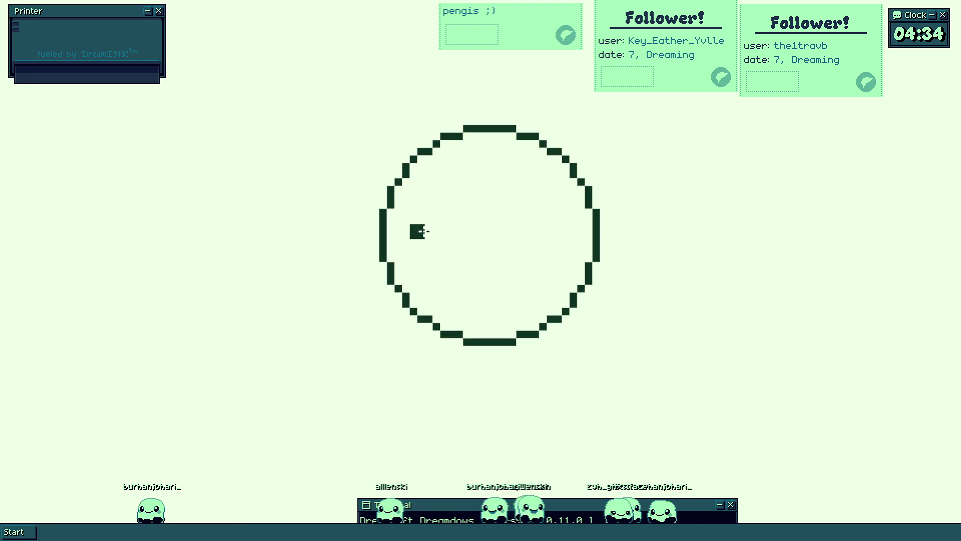
pyautogui.scroll(-3, 417, 232)
pyautogui.scroll(5, 434, 294)
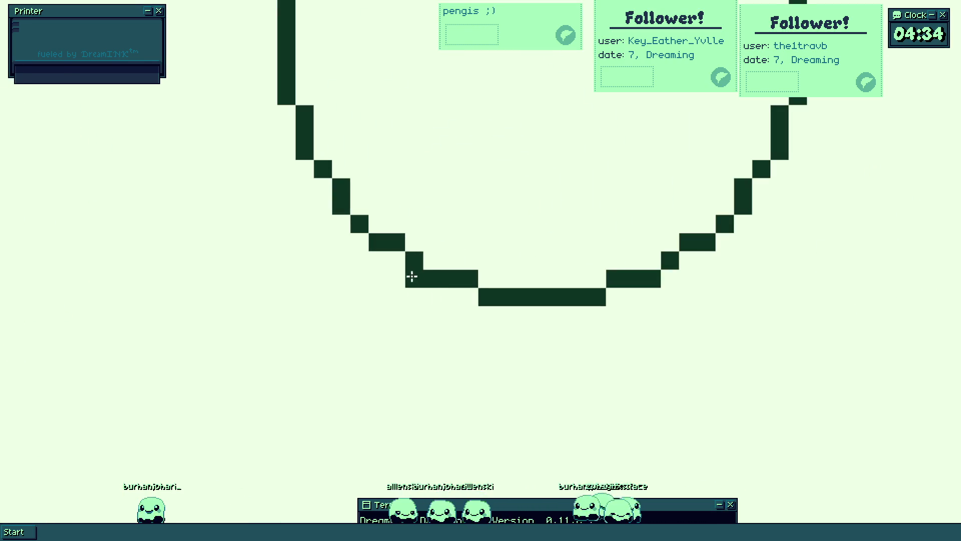
pyautogui.click(324, 188)
pyautogui.click(759, 189)
pyautogui.scroll(-3, 758, 188)
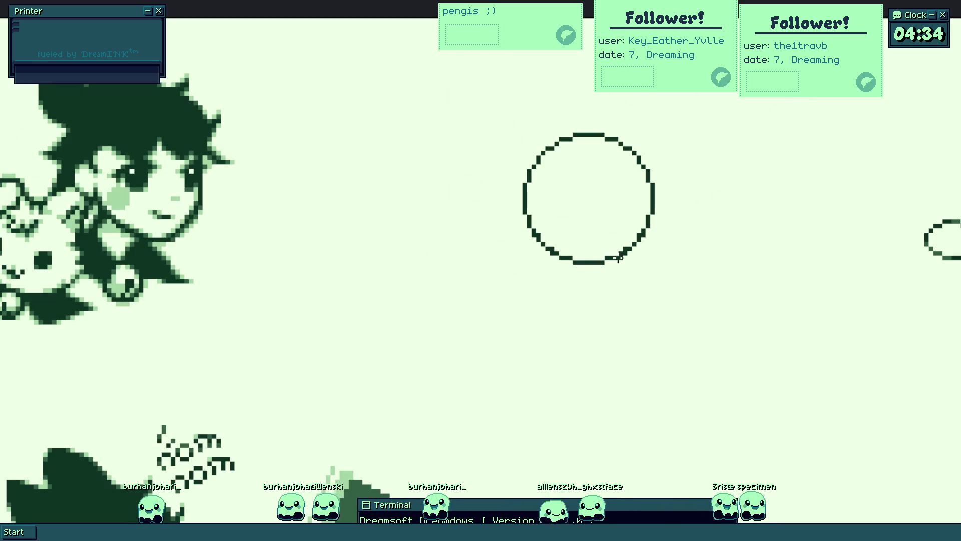
pyautogui.scroll(3, 579, 272)
pyautogui.moveTo(526, 154); pyautogui.dragTo(443, 258)
pyautogui.scroll(2, 443, 260)
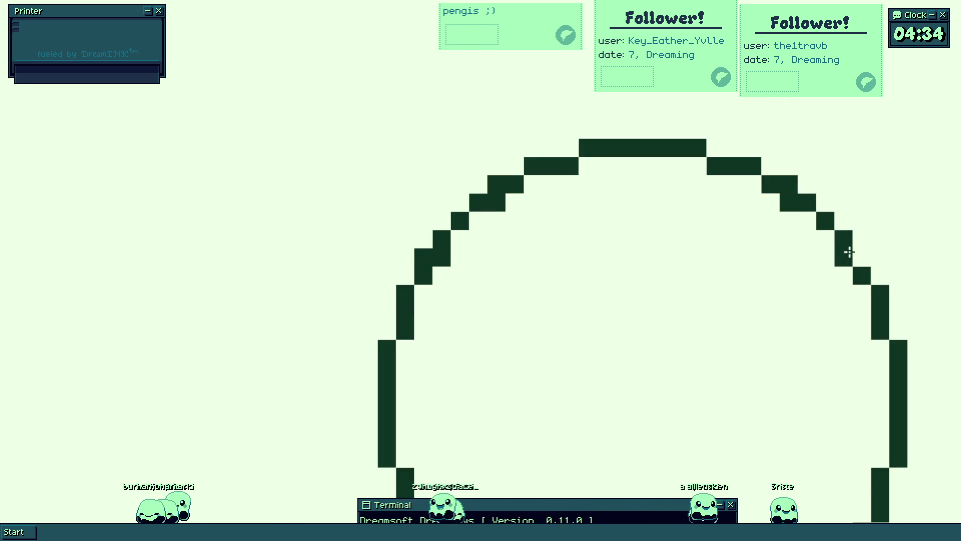
pyautogui.scroll(-5, 716, 272)
pyautogui.scroll(-2, 733, 304)
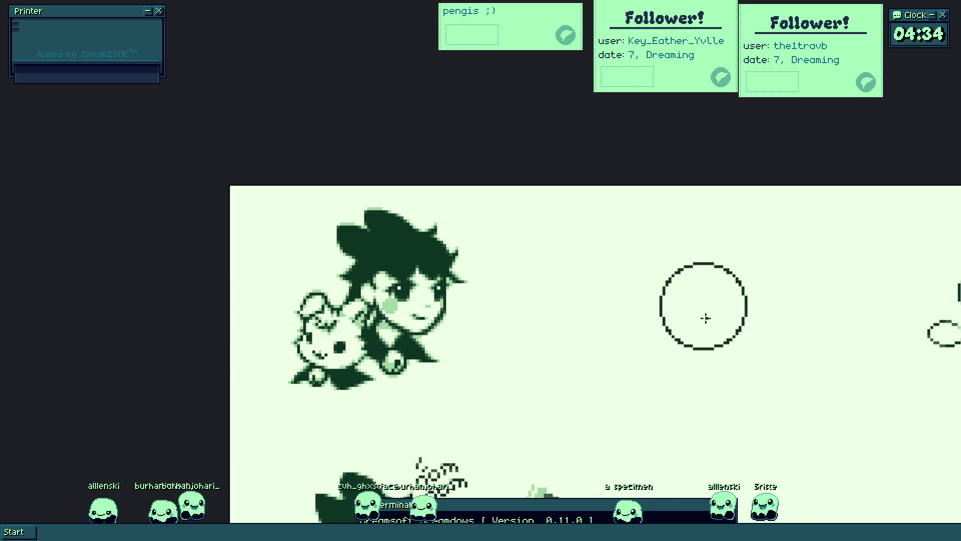
pyautogui.scroll(1, 614, 285)
pyautogui.scroll(1, 584, 246)
pyautogui.scroll(3, 583, 247)
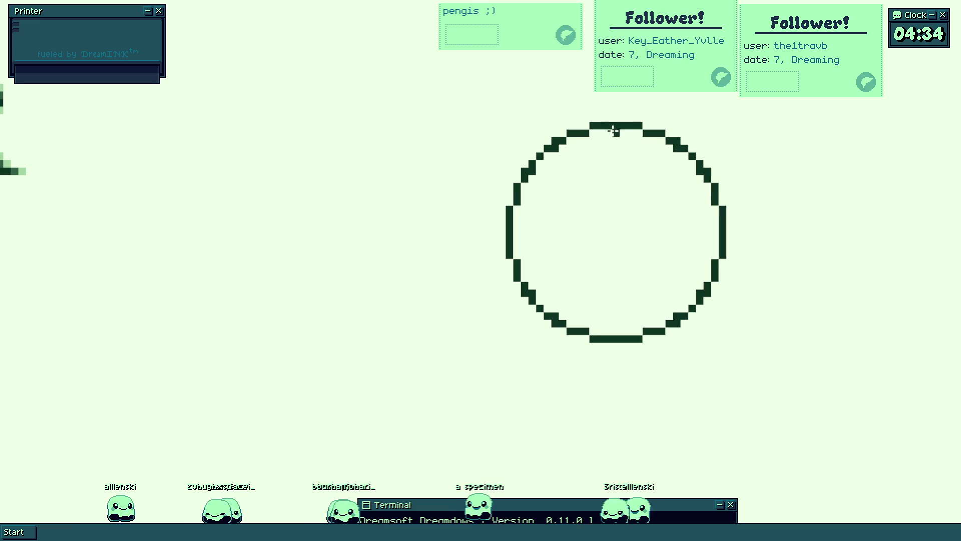
# - Draw a vertical line through the circle and paint pixels below its bottom edge
pyautogui.moveTo(615, 130); pyautogui.dragTo(631, 341)
pyautogui.scroll(-5, 601, 301)
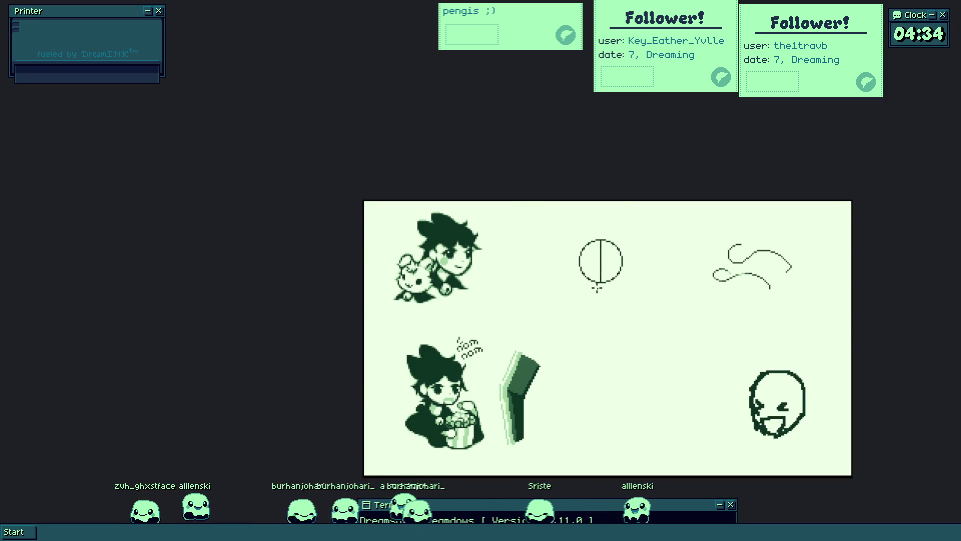
pyautogui.scroll(3, 598, 287)
pyautogui.scroll(2, 569, 272)
pyautogui.scroll(1, 565, 263)
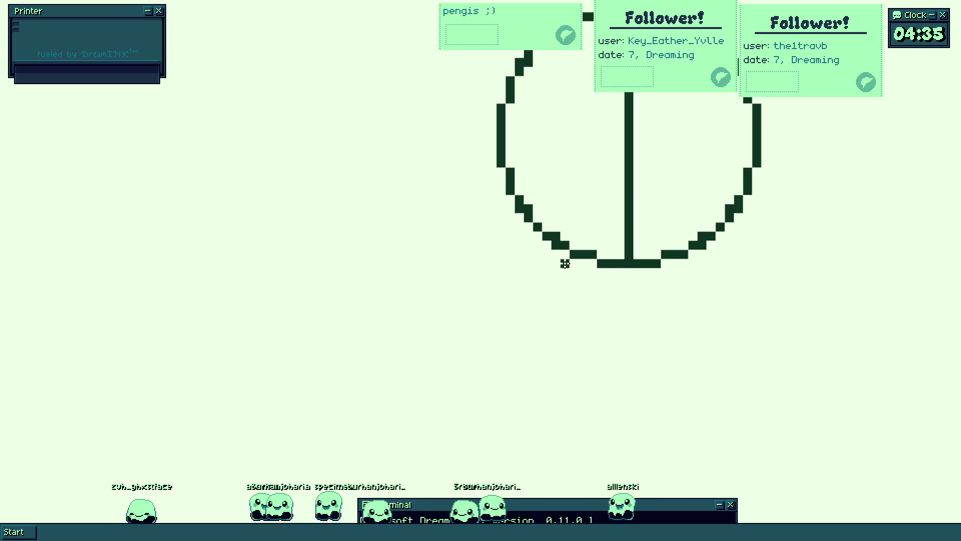
pyautogui.scroll(1, 562, 261)
pyautogui.scroll(2, 525, 225)
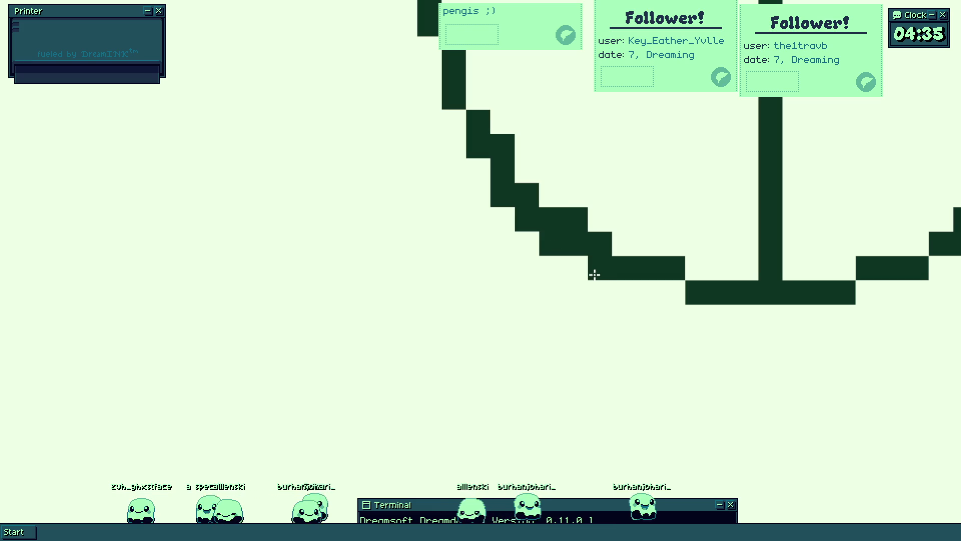
pyautogui.hotkey('ctrl', 'z')
pyautogui.moveTo(668, 296)
pyautogui.mouseDown()
pyautogui.moveTo(751, 313)
pyautogui.moveTo(524, 399)
pyautogui.moveTo(592, 397)
pyautogui.moveTo(674, 375)
pyautogui.mouseUp()
# - Shape the knot cells at the line's bottom end and add cells to the ring's lower right
pyautogui.click(524, 399)
pyautogui.click(504, 422)
pyautogui.hotkey('ctrl', 'z')
pyautogui.click(668, 373)
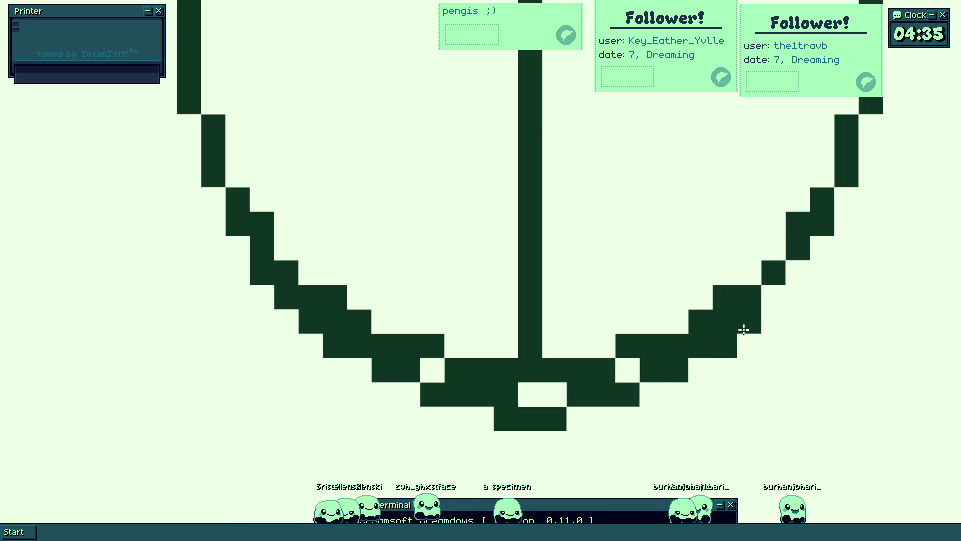
pyautogui.moveTo(756, 307); pyautogui.dragTo(789, 277)
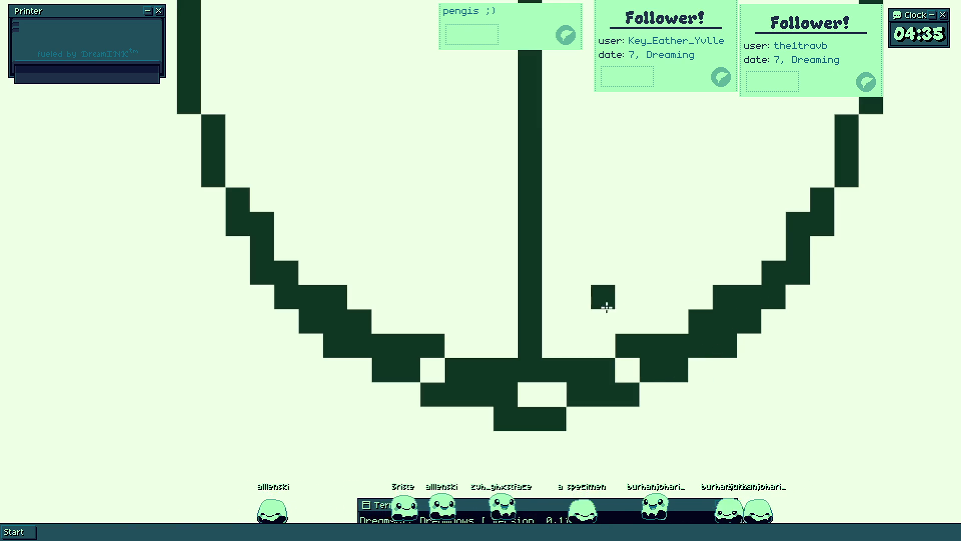
pyautogui.scroll(-3, 607, 305)
pyautogui.scroll(-1, 517, 315)
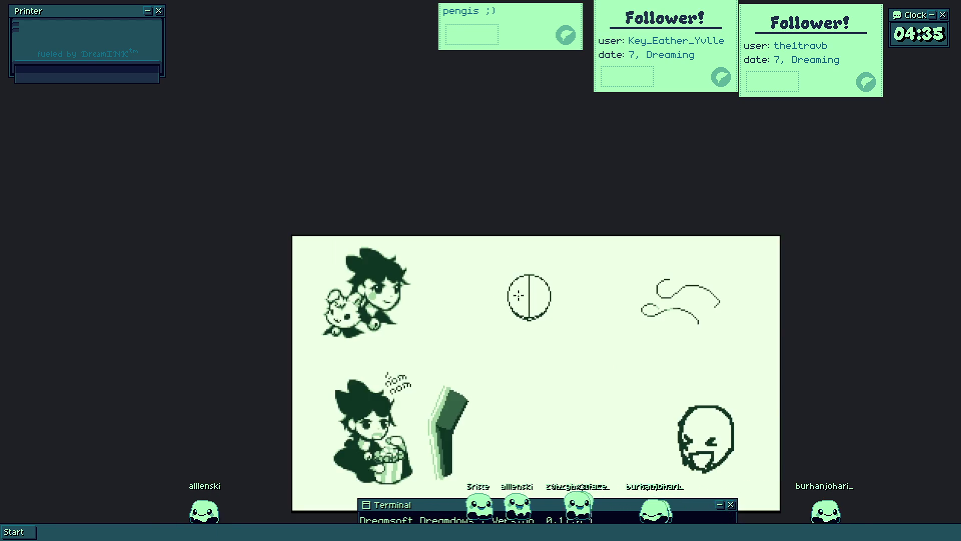
pyautogui.scroll(1, 517, 315)
pyautogui.scroll(1, 518, 288)
pyautogui.scroll(1, 542, 280)
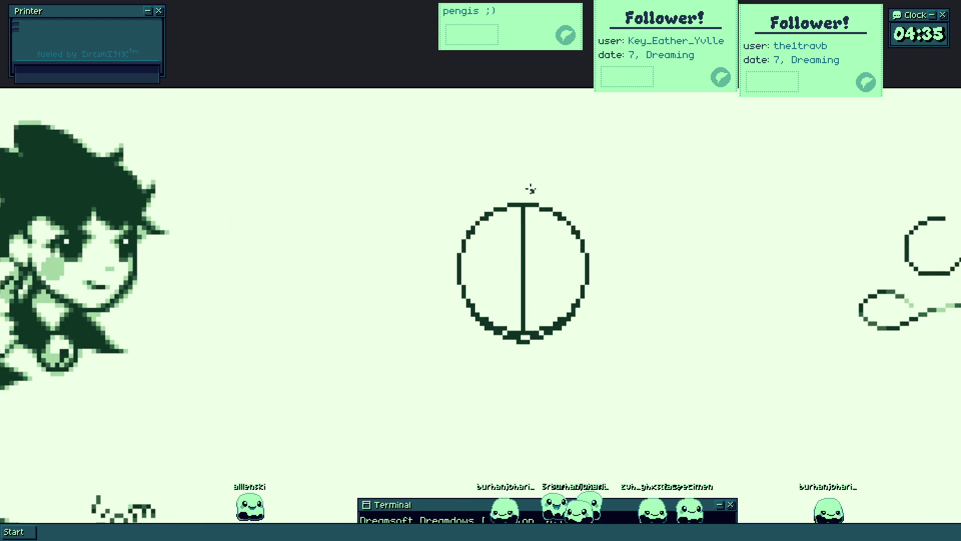
pyautogui.scroll(1, 531, 217)
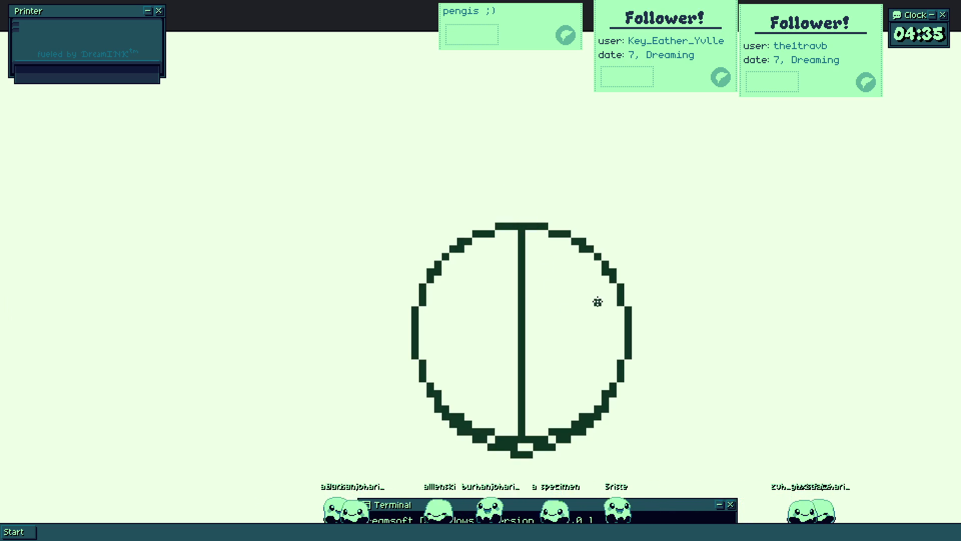
pyautogui.scroll(-1, 597, 302)
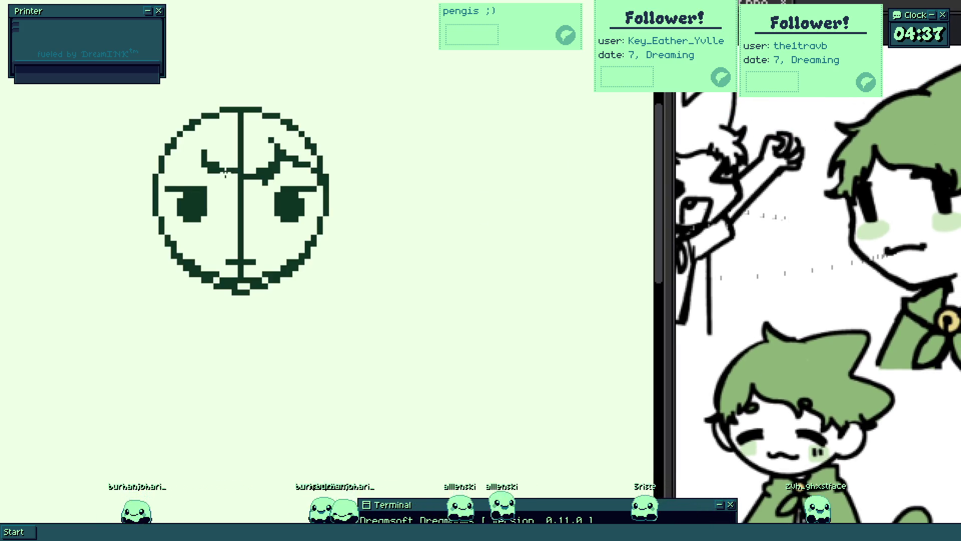
pyautogui.scroll(2, 226, 172)
pyautogui.scroll(2, 230, 180)
pyautogui.scroll(3, 230, 165)
# - Add dark eye and brow pixels to the face, then a diagonal stroke down-left from the chin
pyautogui.moveTo(231, 147)
pyautogui.mouseDown()
pyautogui.moveTo(229, 169)
pyautogui.moveTo(180, 220)
pyautogui.moveTo(137, 239)
pyautogui.mouseUp()
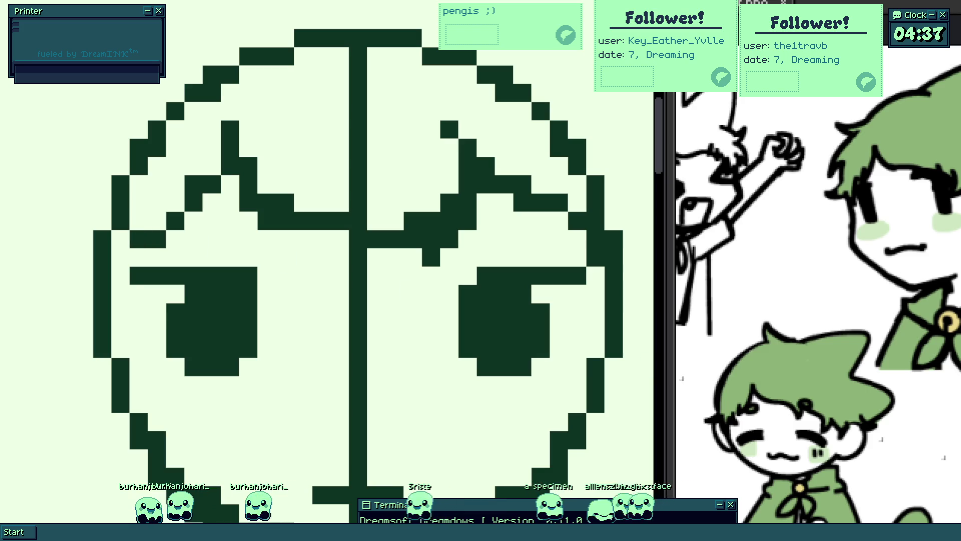
pyautogui.click(367, 315)
pyautogui.scroll(-2, 367, 315)
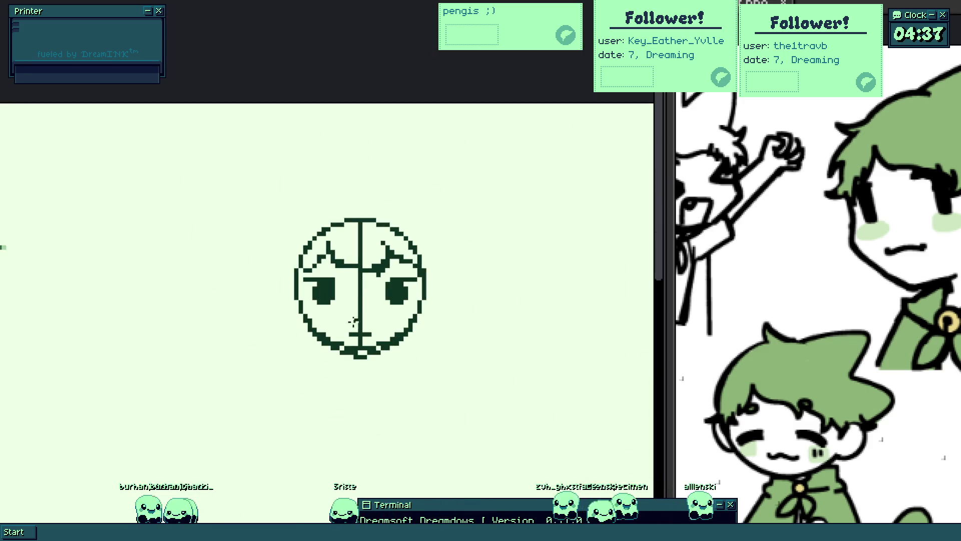
pyautogui.scroll(2, 326, 278)
pyautogui.moveTo(289, 246); pyautogui.dragTo(247, 276)
pyautogui.hotkey('ctrl', 'z')
pyautogui.moveTo(278, 237); pyautogui.dragTo(216, 296)
pyautogui.scroll(2, 225, 272)
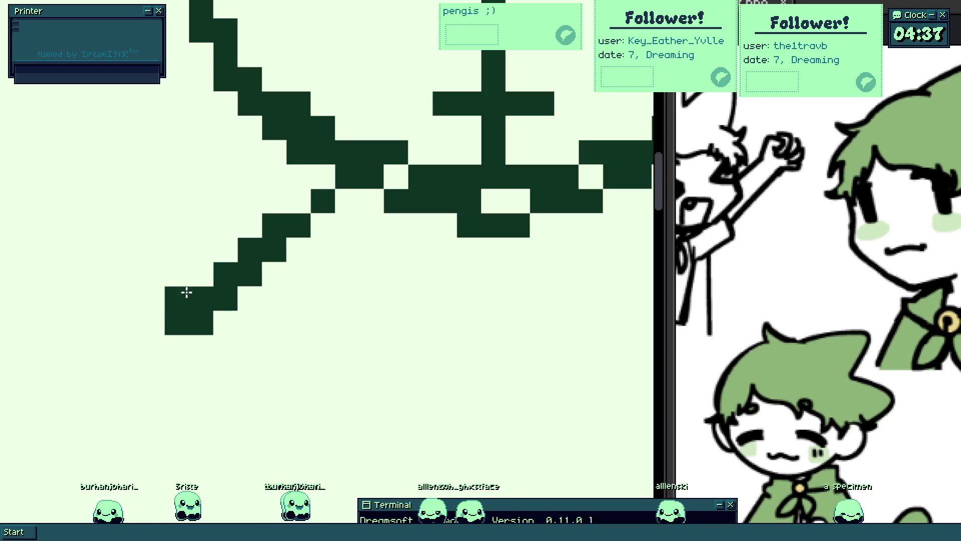
# - Thicken the diagonal's lower-left end and paint a pointed hood tip above the face
pyautogui.moveTo(185, 294); pyautogui.dragTo(199, 278)
pyautogui.scroll(-4, 233, 278)
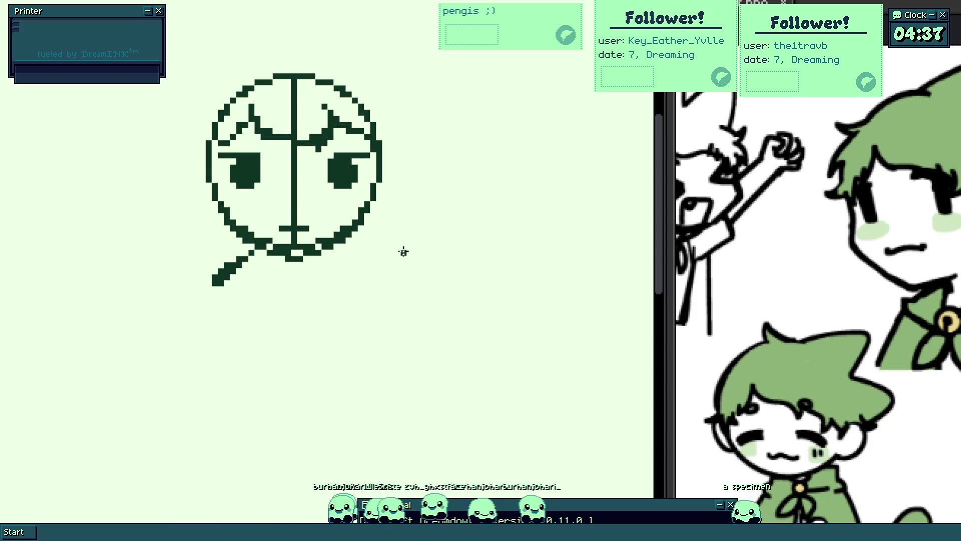
pyautogui.scroll(2, 287, 219)
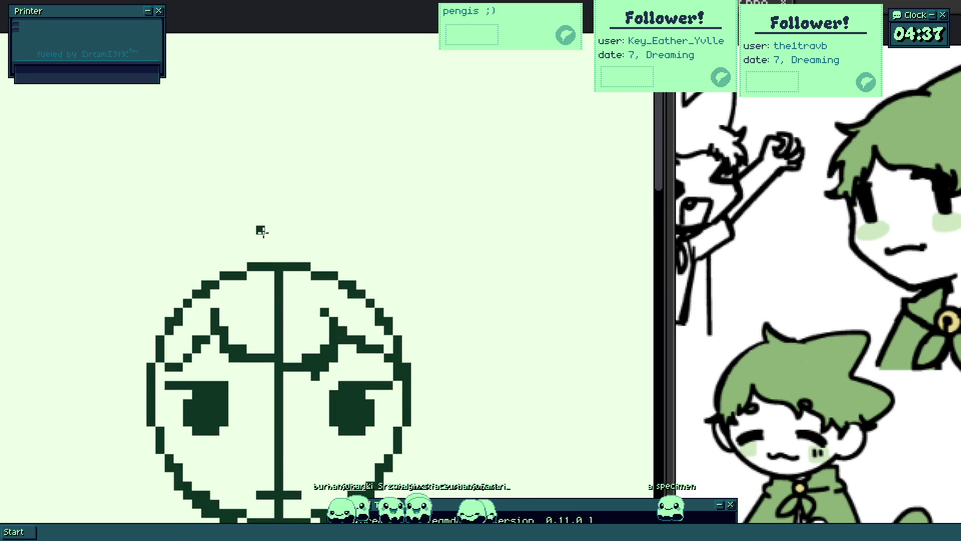
pyautogui.scroll(1, 258, 237)
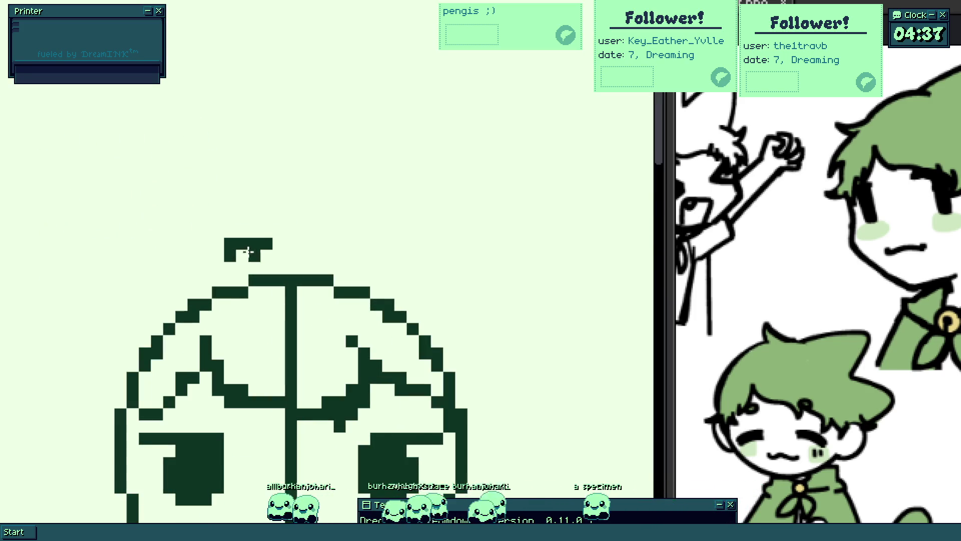
pyautogui.scroll(1, 251, 232)
pyautogui.moveTo(279, 221)
pyautogui.mouseDown()
pyautogui.moveTo(257, 210)
pyautogui.moveTo(187, 225)
pyautogui.moveTo(126, 276)
pyautogui.mouseUp()
pyautogui.scroll(-2, 165, 251)
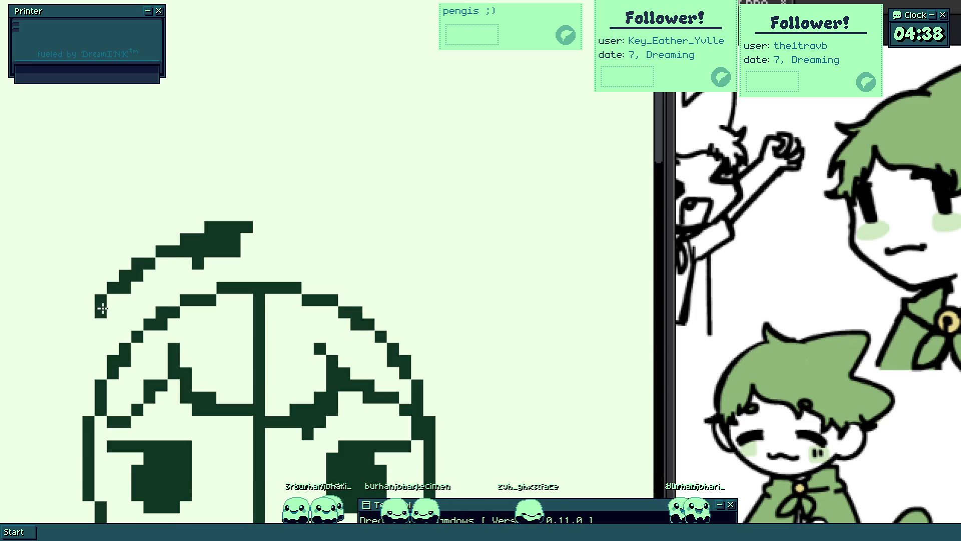
pyautogui.scroll(-3, 75, 382)
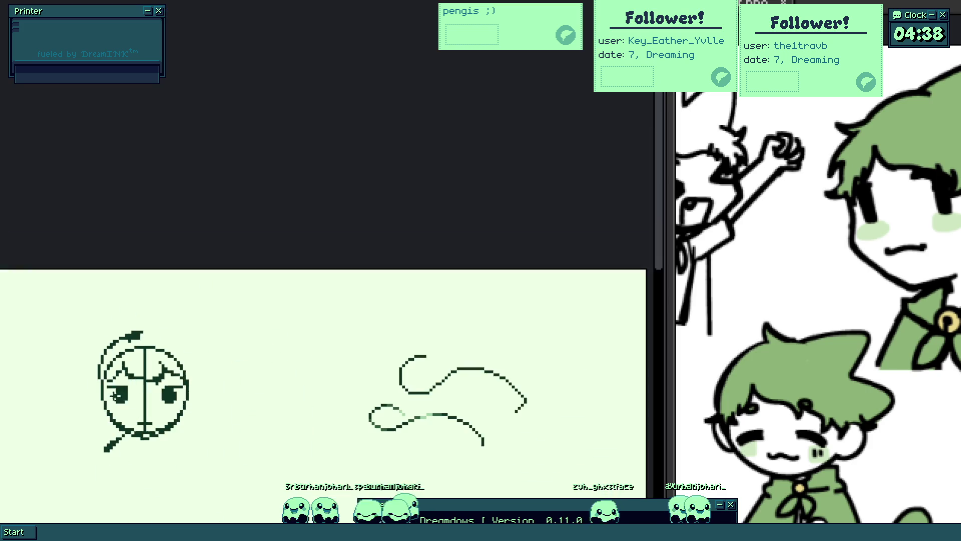
pyautogui.scroll(2, 115, 391)
# - Reposition the canvas and reference image, then thicken the hood outline along the face's left side
pyautogui.moveTo(124, 355); pyautogui.dragTo(225, 306)
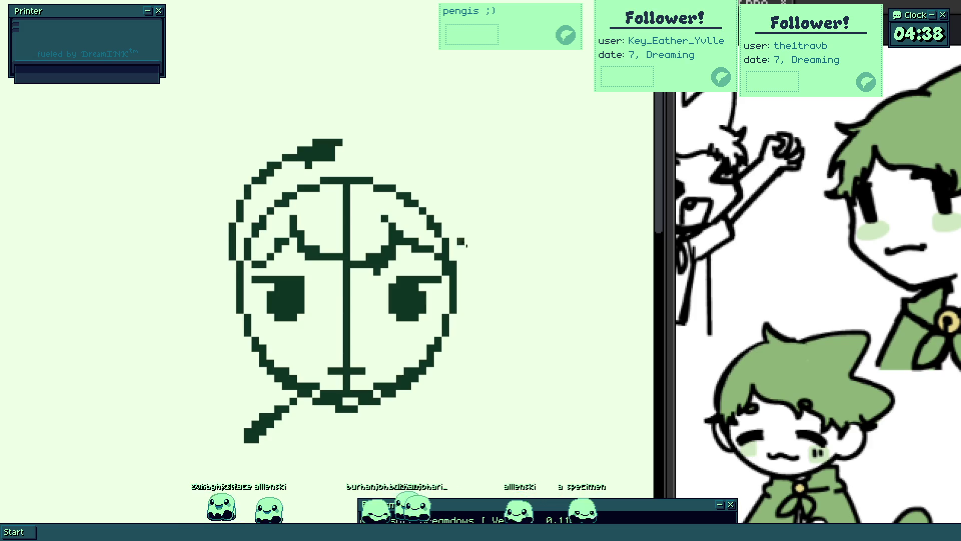
pyautogui.scroll(-2, 761, 284)
pyautogui.scroll(2, 828, 284)
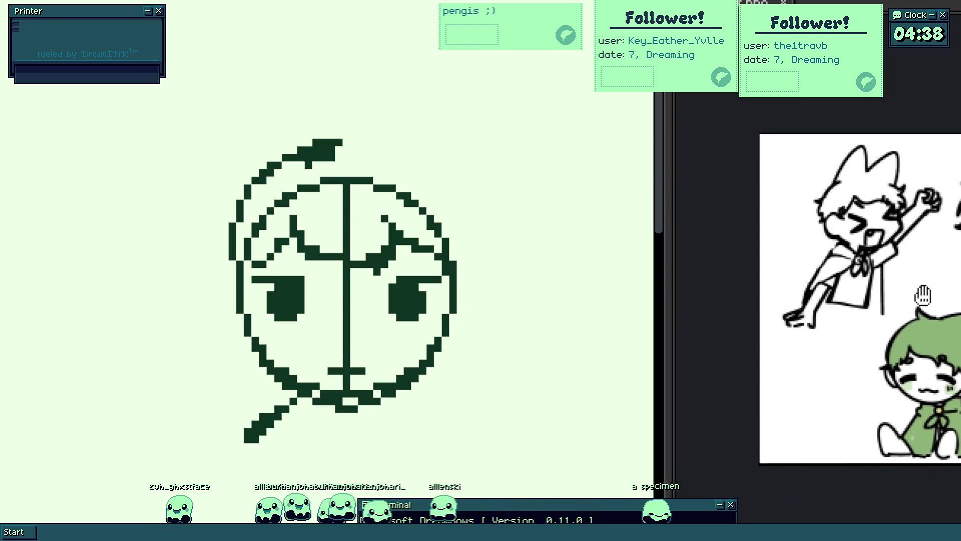
pyautogui.scroll(-2, 683, 274)
pyautogui.moveTo(697, 279); pyautogui.dragTo(788, 286)
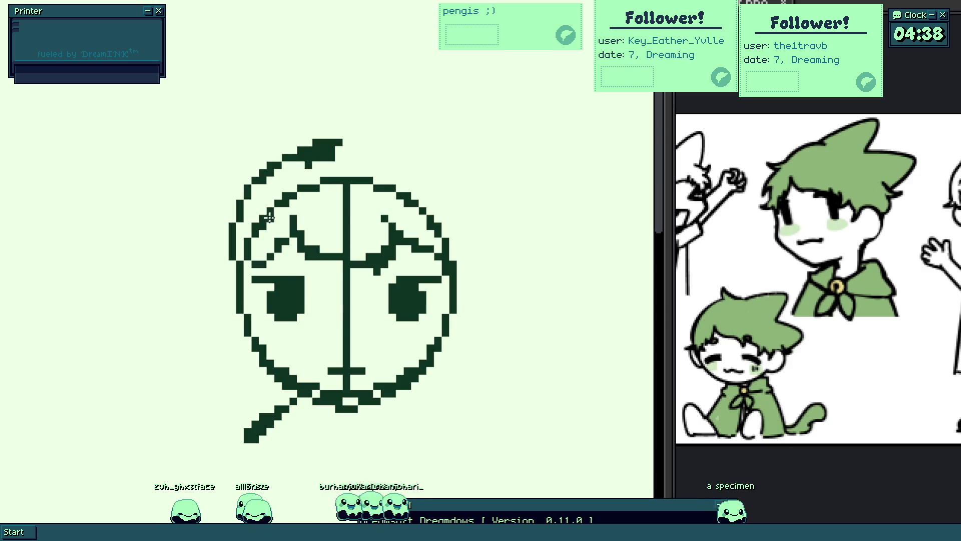
pyautogui.scroll(1, 272, 215)
pyautogui.scroll(1, 290, 232)
pyautogui.scroll(1, 297, 291)
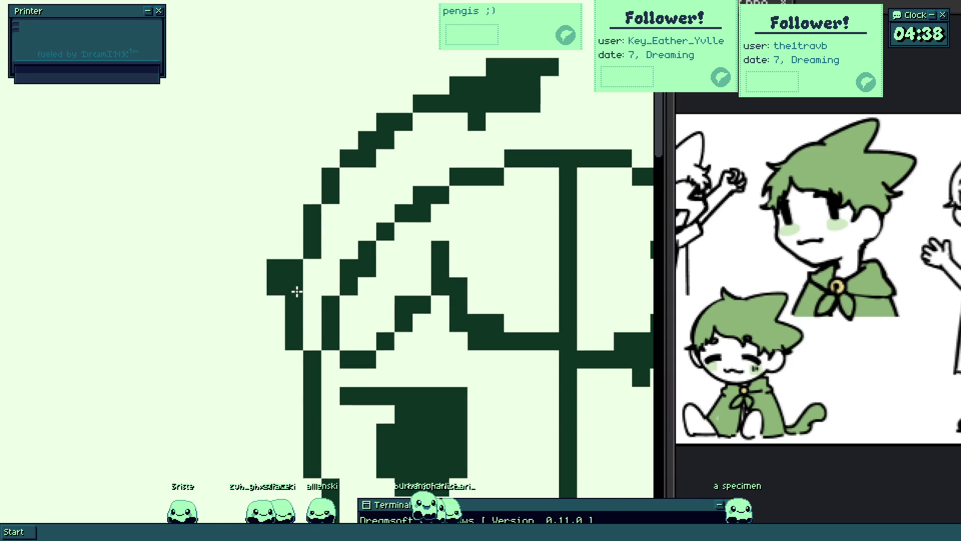
pyautogui.moveTo(292, 294); pyautogui.dragTo(332, 197)
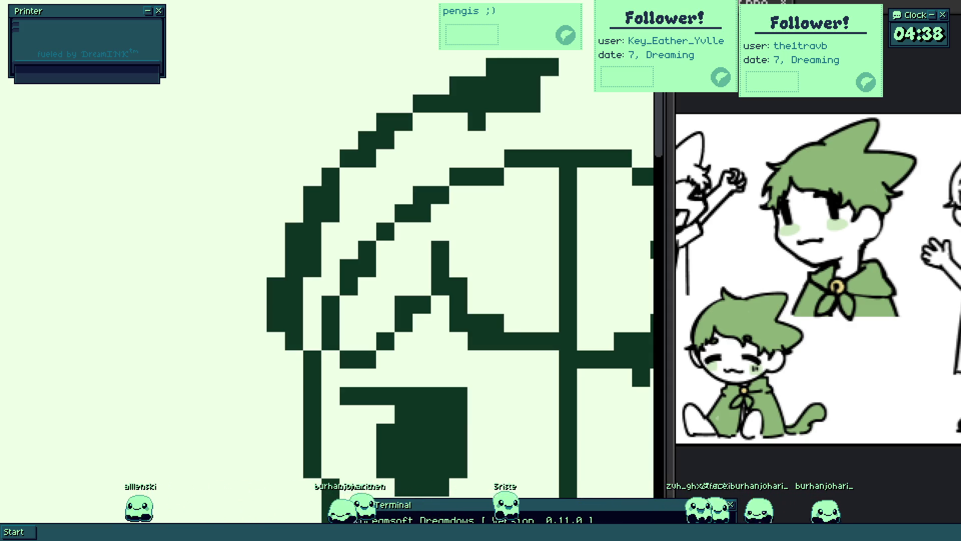
pyautogui.scroll(-3, 336, 271)
pyautogui.scroll(2, 336, 271)
pyautogui.scroll(1, 331, 248)
pyautogui.scroll(1, 323, 222)
pyautogui.scroll(1, 328, 204)
pyautogui.scroll(-2, 343, 194)
pyautogui.scroll(1, 358, 180)
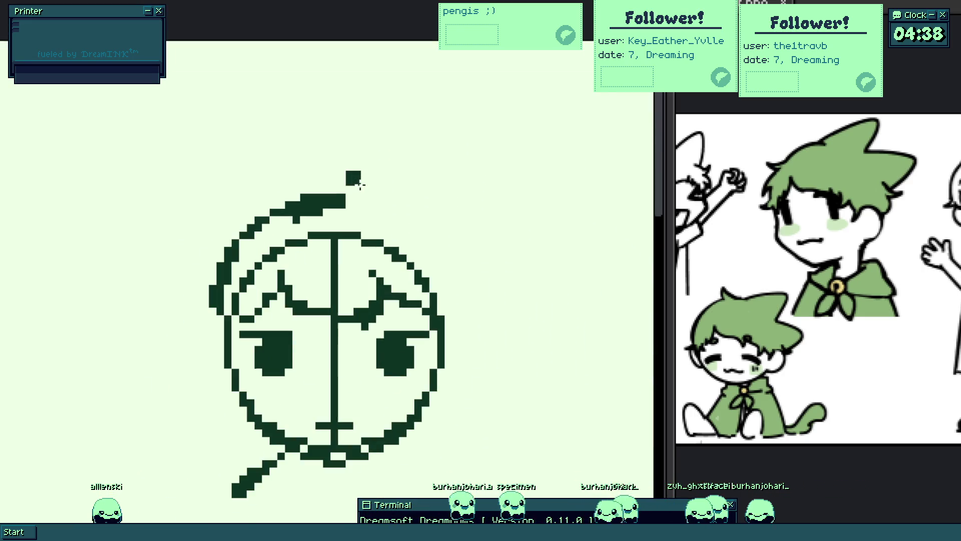
pyautogui.moveTo(350, 150)
pyautogui.mouseDown()
pyautogui.moveTo(348, 170)
pyautogui.moveTo(361, 133)
pyautogui.mouseUp()
pyautogui.hotkey('ctrl', 'z')
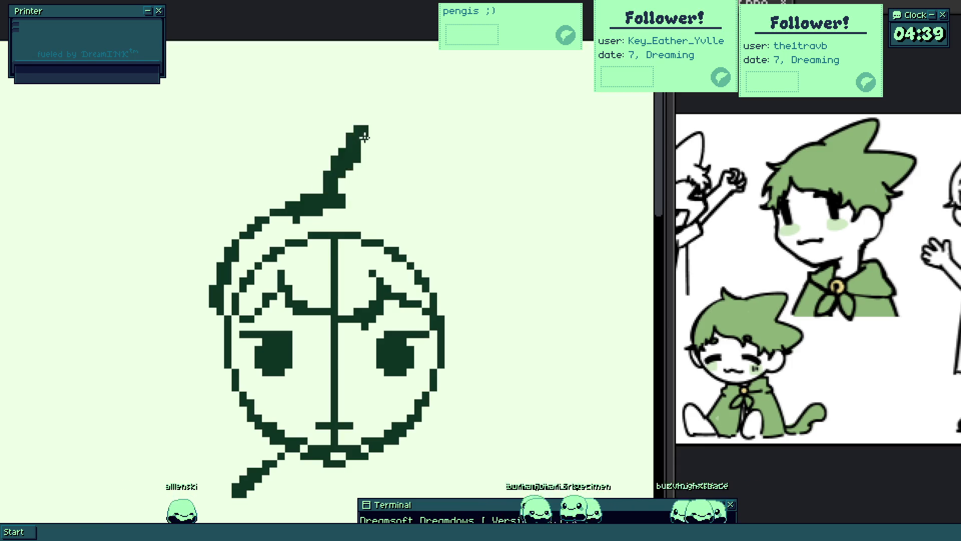
pyautogui.hotkey('ctrl', 'z')
pyautogui.scroll(2, 343, 173)
pyautogui.moveTo(337, 185)
pyautogui.mouseDown()
pyautogui.moveTo(419, 92)
pyautogui.moveTo(457, 112)
pyautogui.moveTo(472, 143)
pyautogui.mouseUp()
pyautogui.hotkey('ctrl', 'z')
pyautogui.scroll(-2, 472, 144)
pyautogui.scroll(1, 473, 144)
pyautogui.moveTo(426, 225)
pyautogui.mouseDown()
pyautogui.moveTo(504, 198)
pyautogui.moveTo(511, 250)
pyautogui.mouseUp()
pyautogui.scroll(-2, 510, 251)
pyautogui.scroll(2, 451, 251)
pyautogui.hotkey('ctrl', 'z')
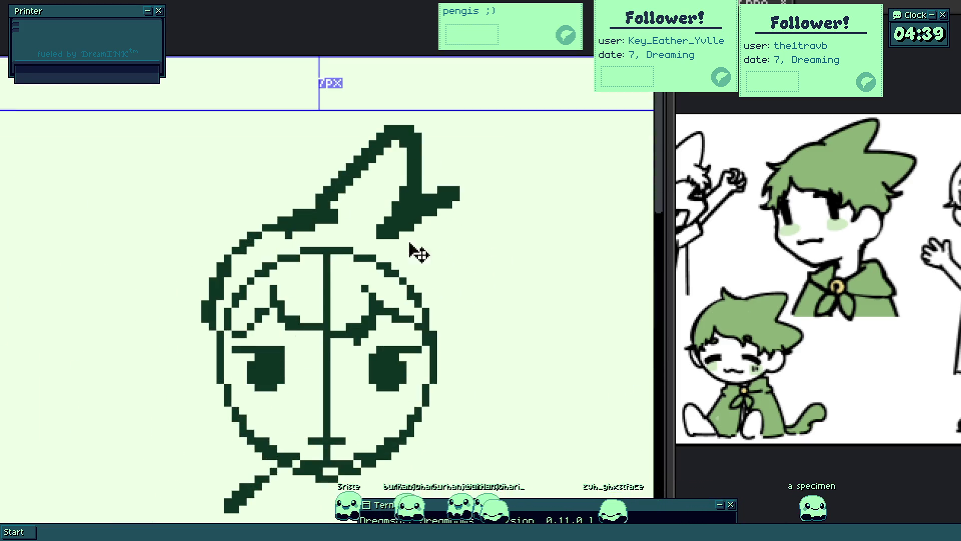
pyautogui.hotkey('ctrl', 'z')
pyautogui.hotkey('ctrl', 'z')
pyautogui.moveTo(391, 254); pyautogui.dragTo(403, 217)
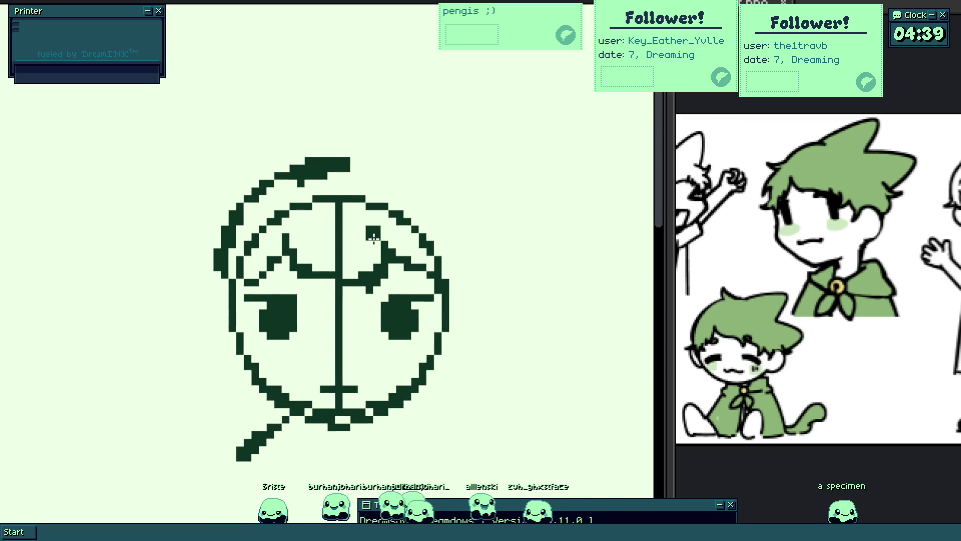
pyautogui.scroll(-2, 333, 262)
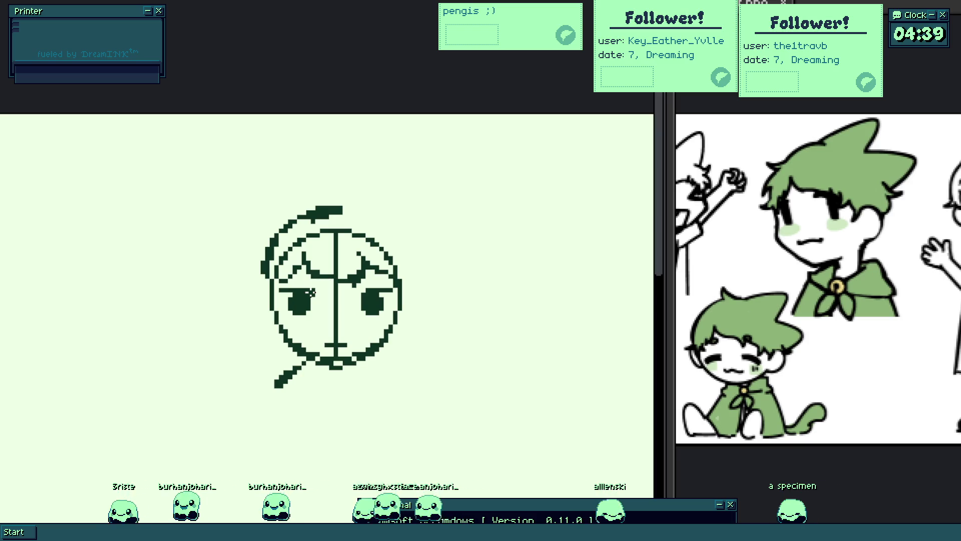
pyautogui.scroll(3, 294, 344)
# - Draw a diagonal collar stroke down-left from the chin and close its end into a loop
pyautogui.moveTo(277, 326); pyautogui.dragTo(239, 346)
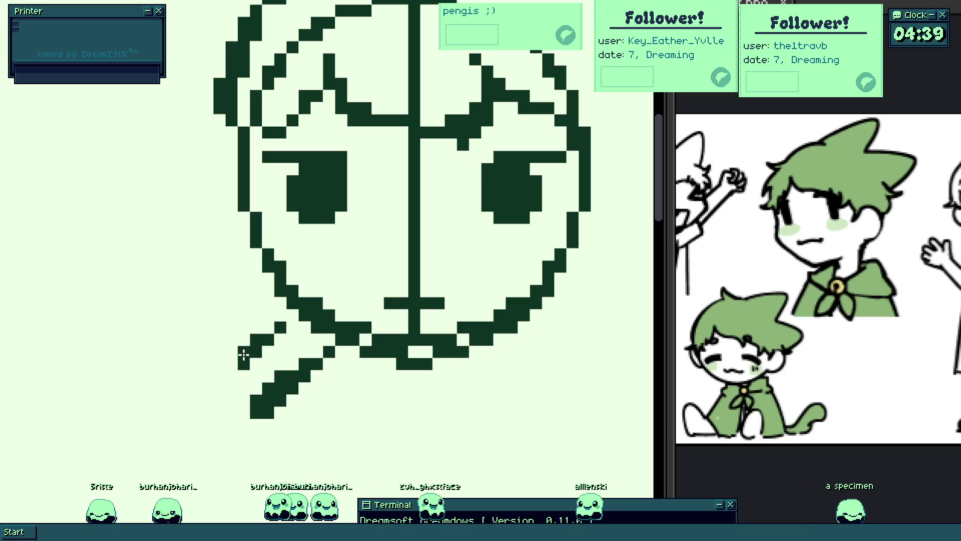
pyautogui.moveTo(218, 365); pyautogui.dragTo(278, 382)
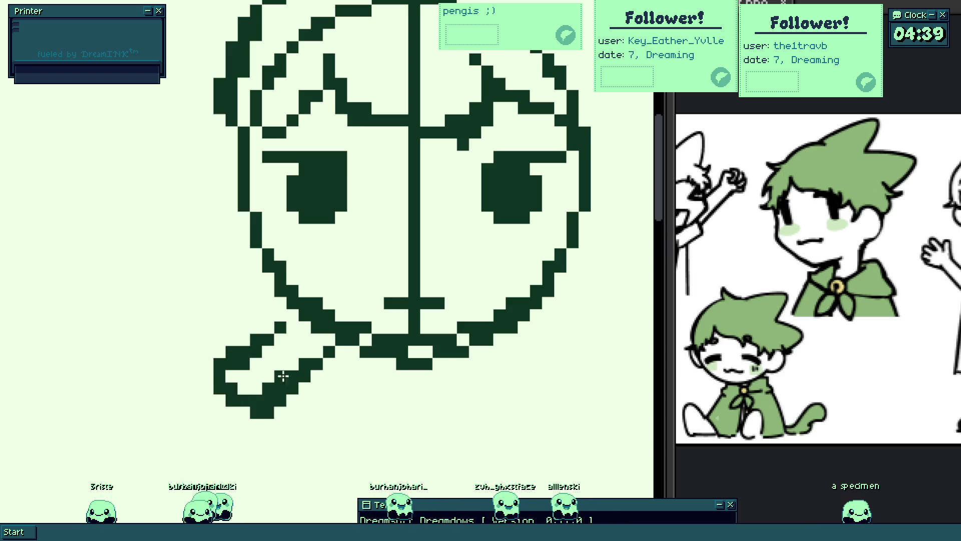
pyautogui.scroll(2, 286, 331)
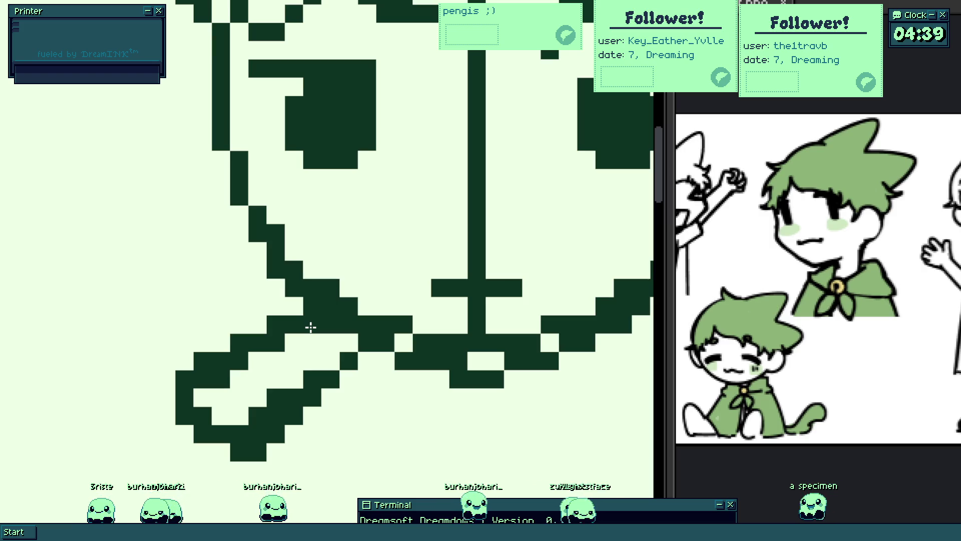
pyautogui.scroll(-3, 311, 329)
pyautogui.scroll(-2, 290, 347)
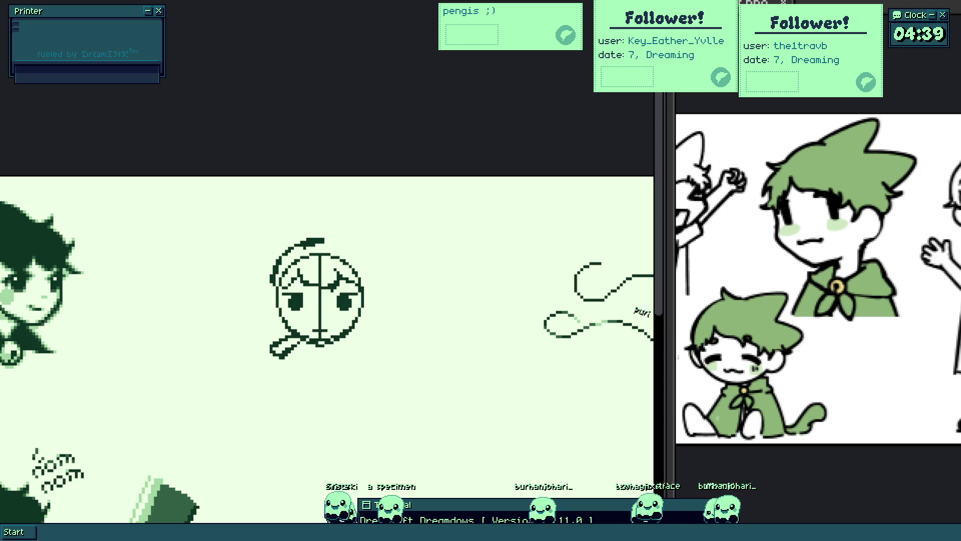
pyautogui.scroll(-3, 398, 302)
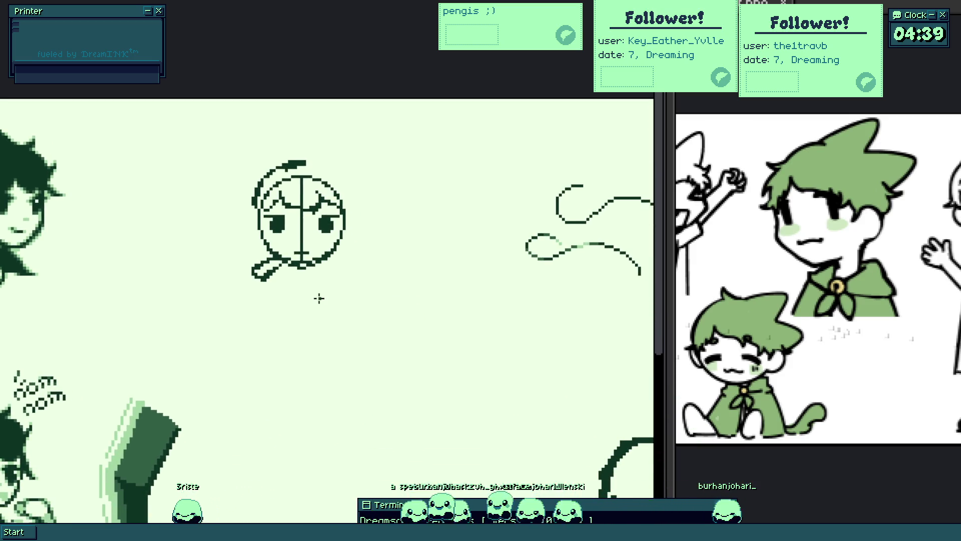
pyautogui.scroll(3, 304, 247)
pyautogui.moveTo(258, 304); pyautogui.dragTo(347, 319)
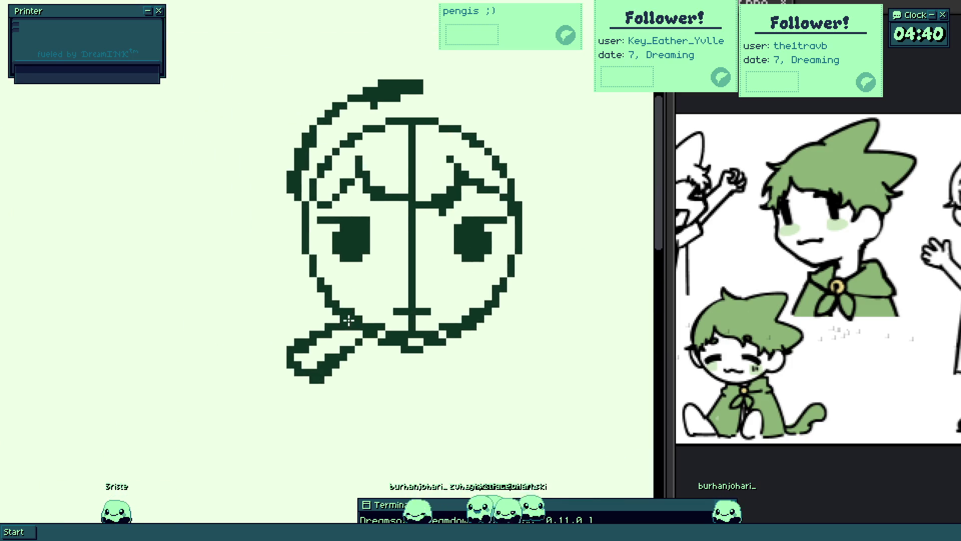
pyautogui.scroll(2, 275, 341)
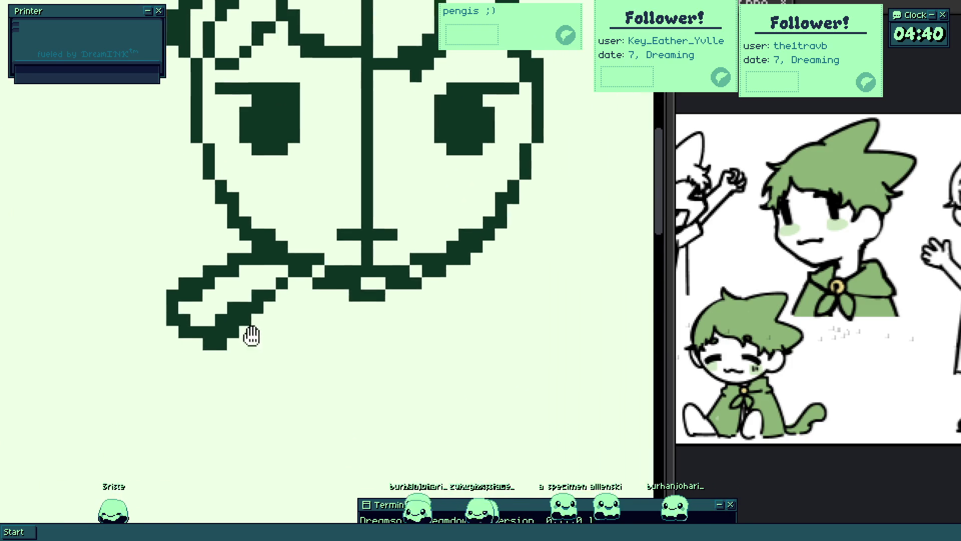
# - Erase the collar loop back to a short line and fill a solid round pendant below the chin, undoing stray marks
pyautogui.moveTo(261, 277)
pyautogui.mouseDown()
pyautogui.moveTo(246, 268)
pyautogui.moveTo(217, 278)
pyautogui.mouseUp()
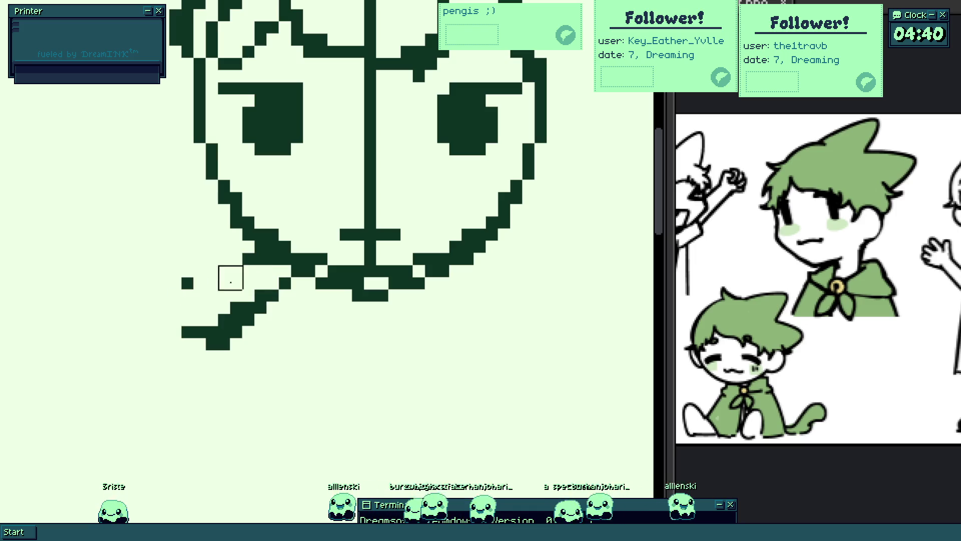
pyautogui.scroll(-4, 286, 301)
pyautogui.scroll(3, 278, 292)
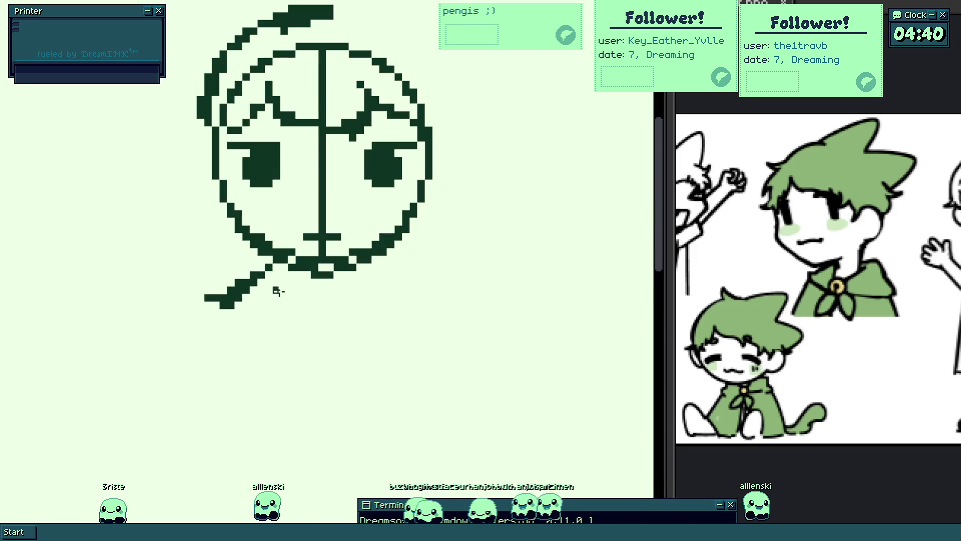
pyautogui.click(300, 296)
pyautogui.hotkey('ctrl', 'z')
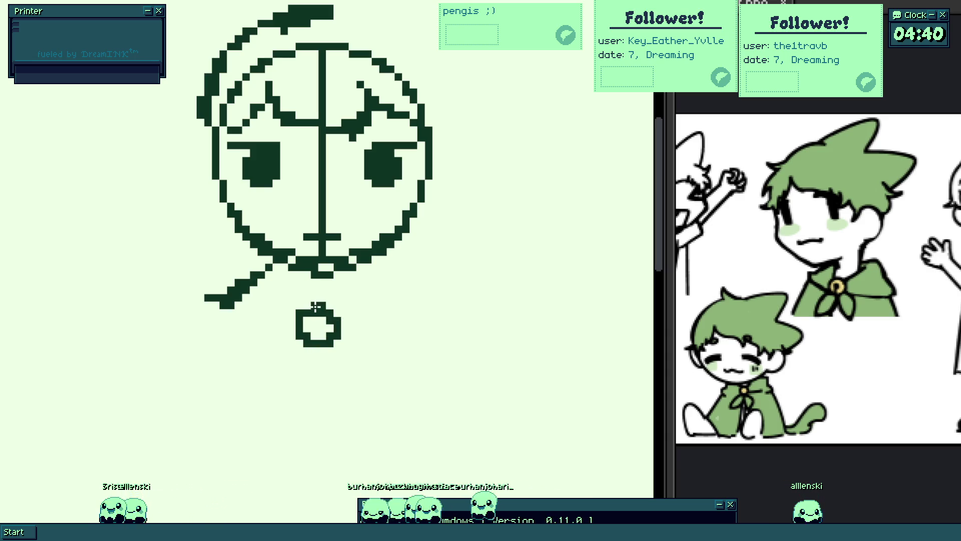
pyautogui.scroll(2, 318, 342)
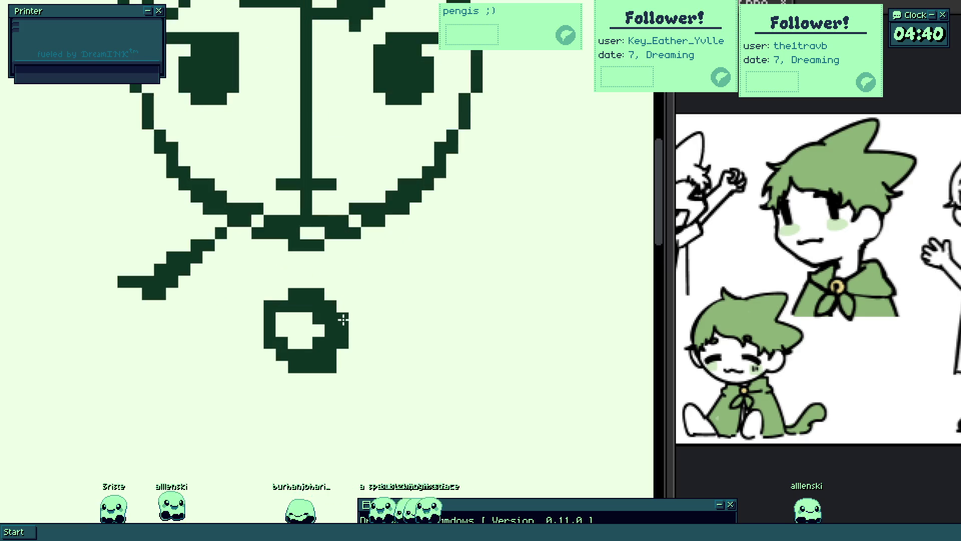
pyautogui.moveTo(339, 321)
pyautogui.mouseDown()
pyautogui.moveTo(302, 352)
pyautogui.moveTo(294, 337)
pyautogui.moveTo(268, 333)
pyautogui.moveTo(279, 307)
pyautogui.moveTo(330, 306)
pyautogui.mouseUp()
pyautogui.hotkey('ctrl', 'z')
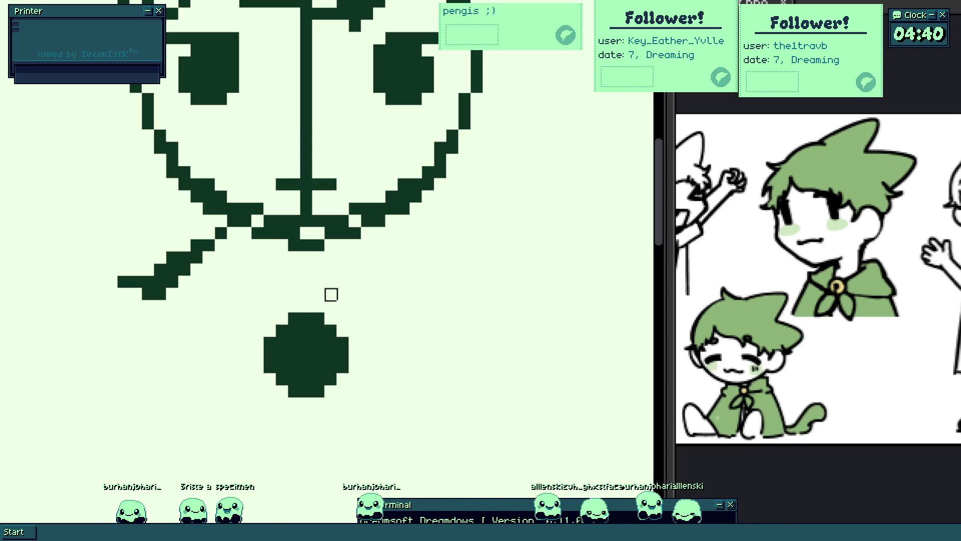
pyautogui.scroll(-1, 308, 311)
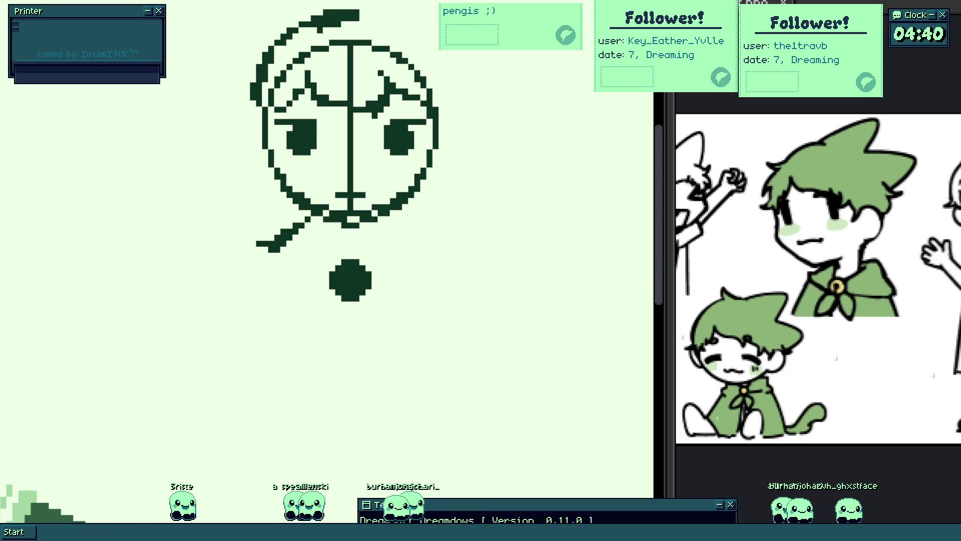
pyautogui.scroll(2, 322, 256)
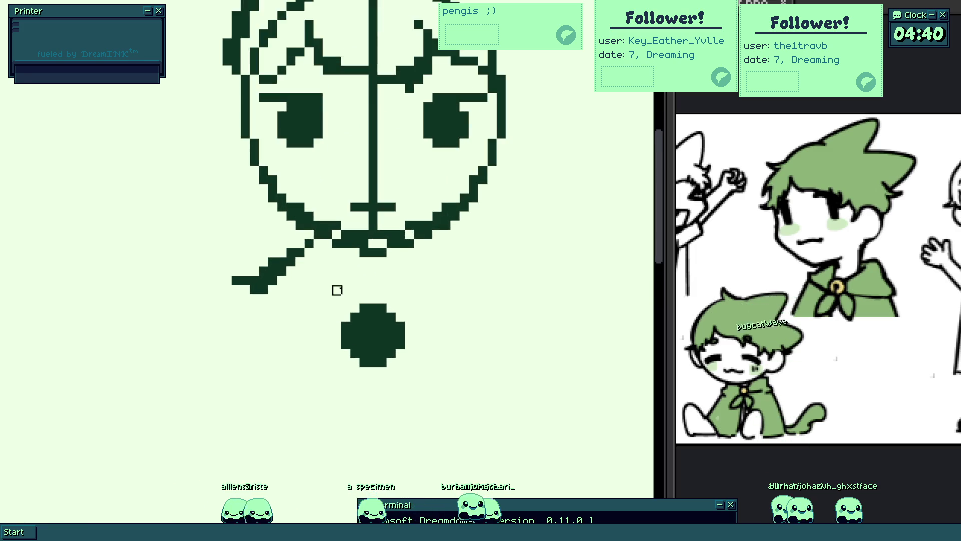
pyautogui.scroll(2, 337, 288)
pyautogui.scroll(3, 290, 334)
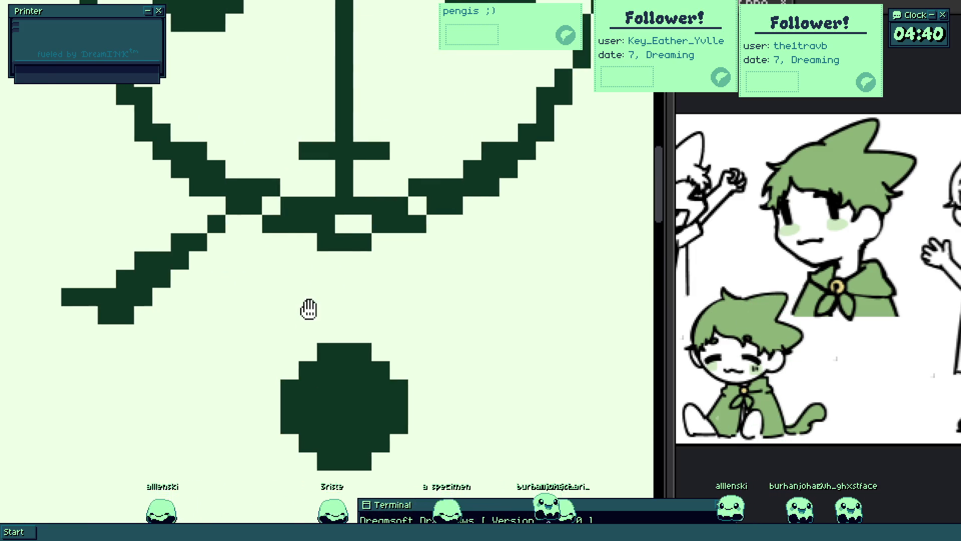
# - Draw a cord from the pendant up to the collar and erase the lower half of the centre guide line
pyautogui.moveTo(309, 308); pyautogui.dragTo(280, 290)
pyautogui.moveTo(291, 342)
pyautogui.mouseDown()
pyautogui.moveTo(247, 281)
pyautogui.moveTo(246, 218)
pyautogui.mouseUp()
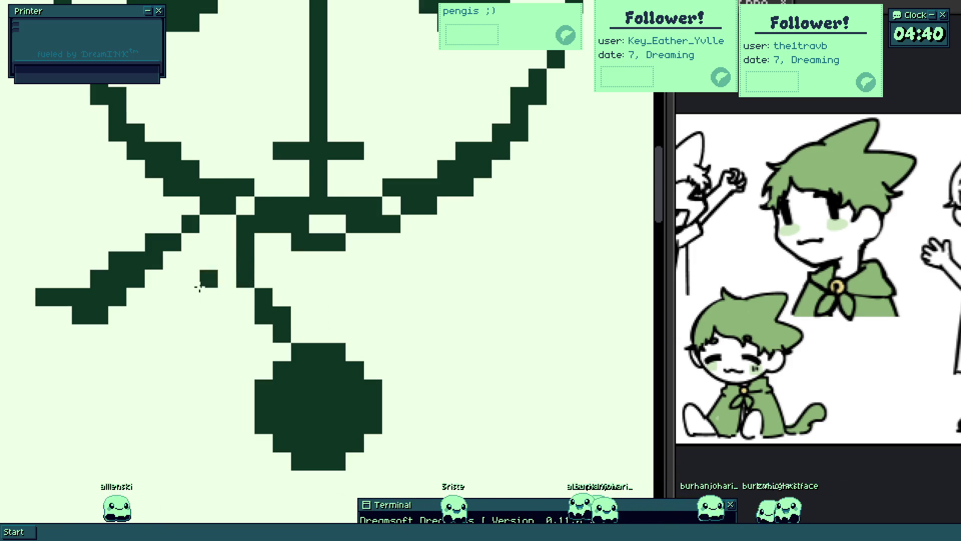
pyautogui.moveTo(81, 321); pyautogui.dragTo(238, 388)
pyautogui.scroll(-5, 237, 389)
pyautogui.scroll(-2, 293, 353)
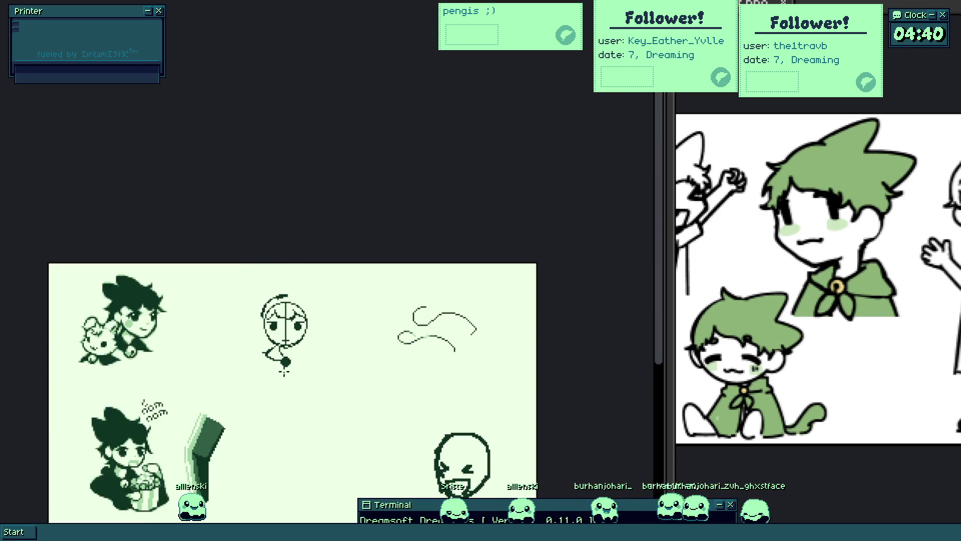
pyautogui.scroll(2, 300, 355)
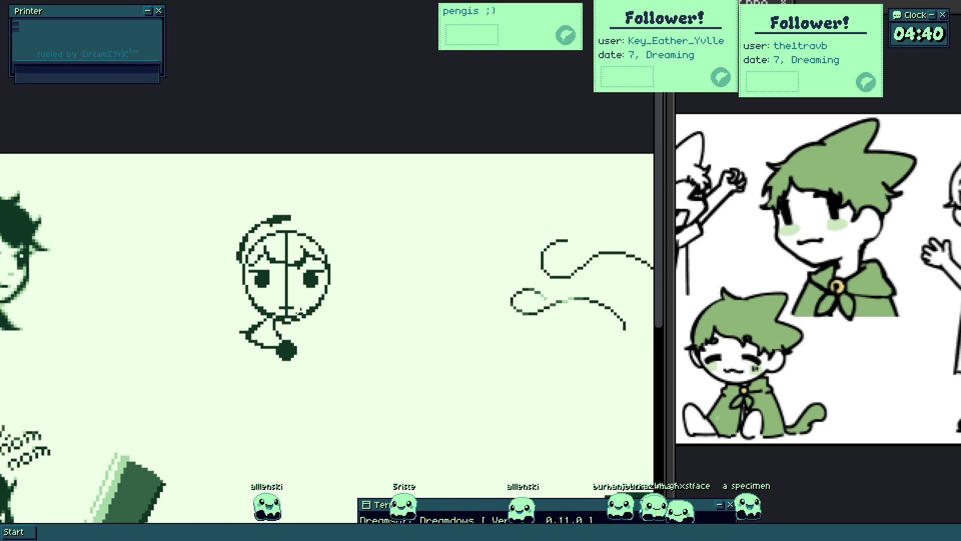
pyautogui.scroll(2, 300, 282)
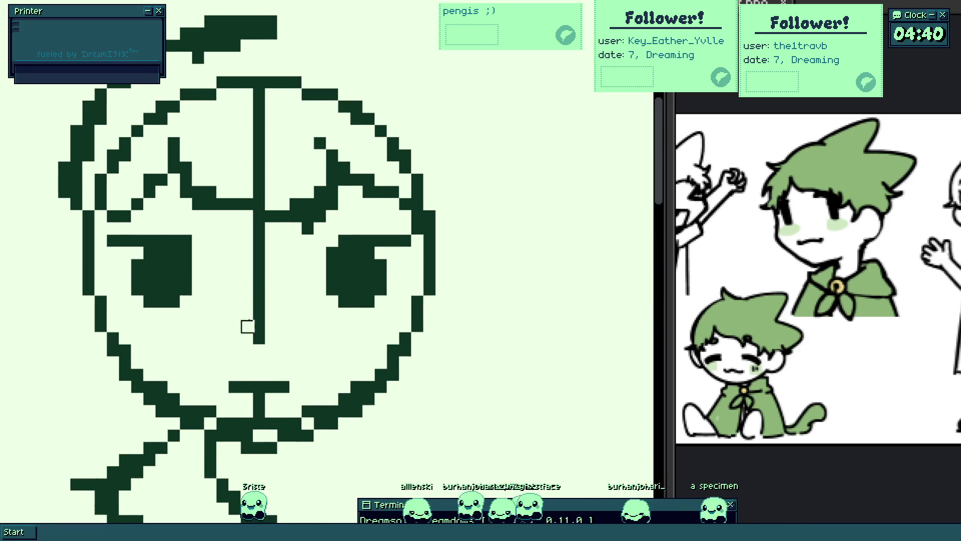
pyautogui.moveTo(259, 375); pyautogui.dragTo(259, 241)
pyautogui.scroll(-5, 259, 240)
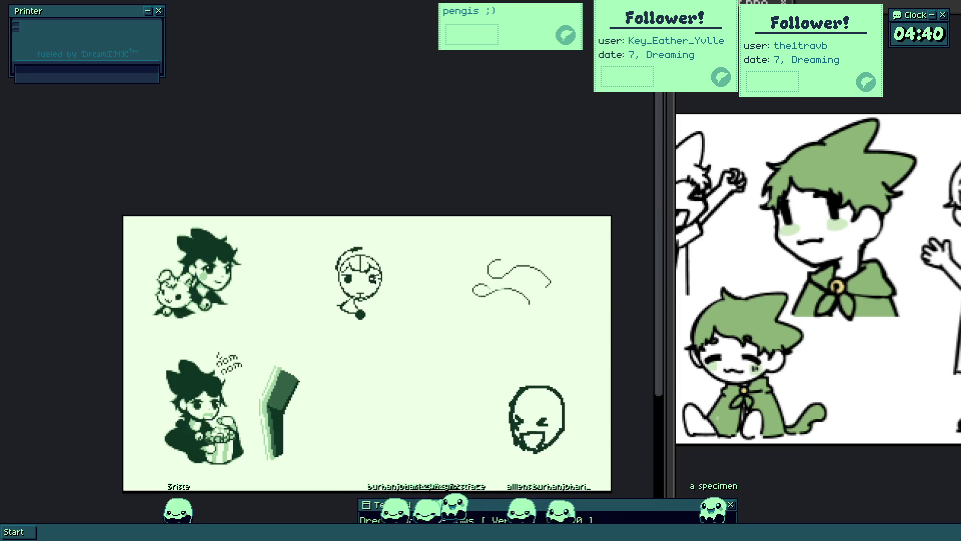
pyautogui.scroll(5, 379, 304)
pyautogui.scroll(1, 350, 270)
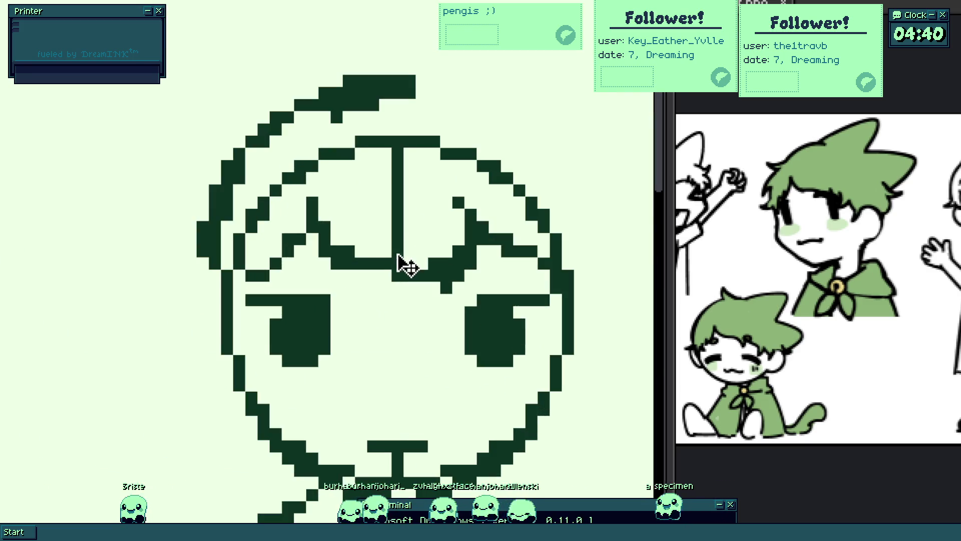
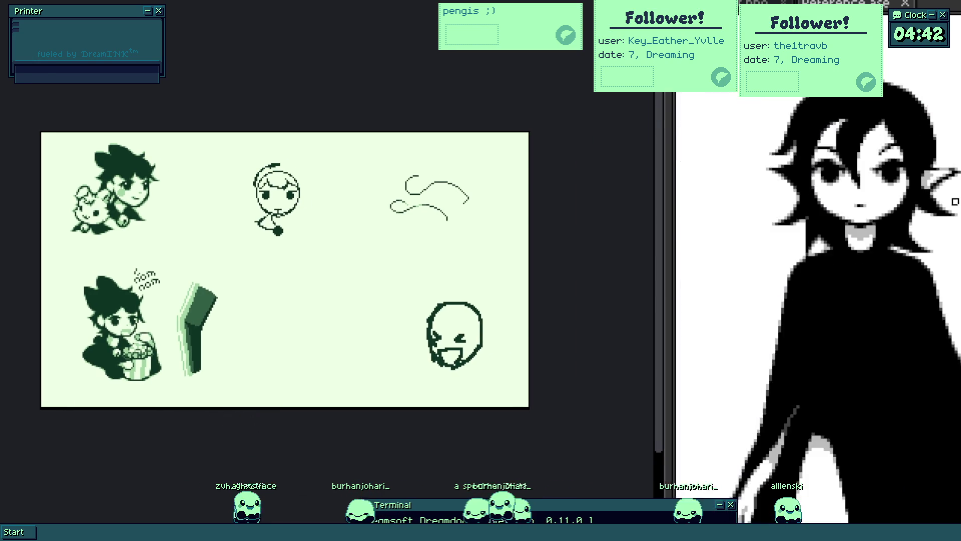
pyautogui.scroll(2, 317, 191)
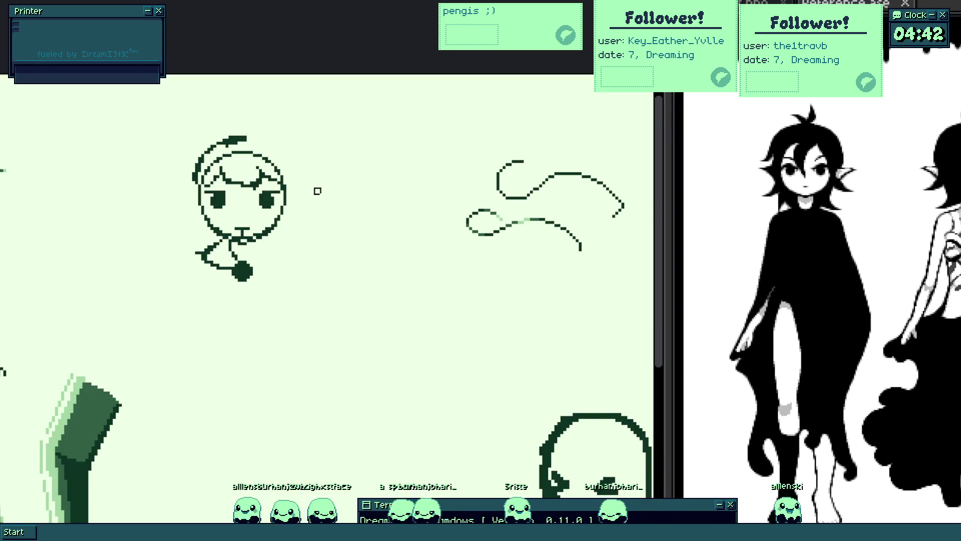
pyautogui.scroll(1, 317, 192)
pyautogui.scroll(1, 253, 188)
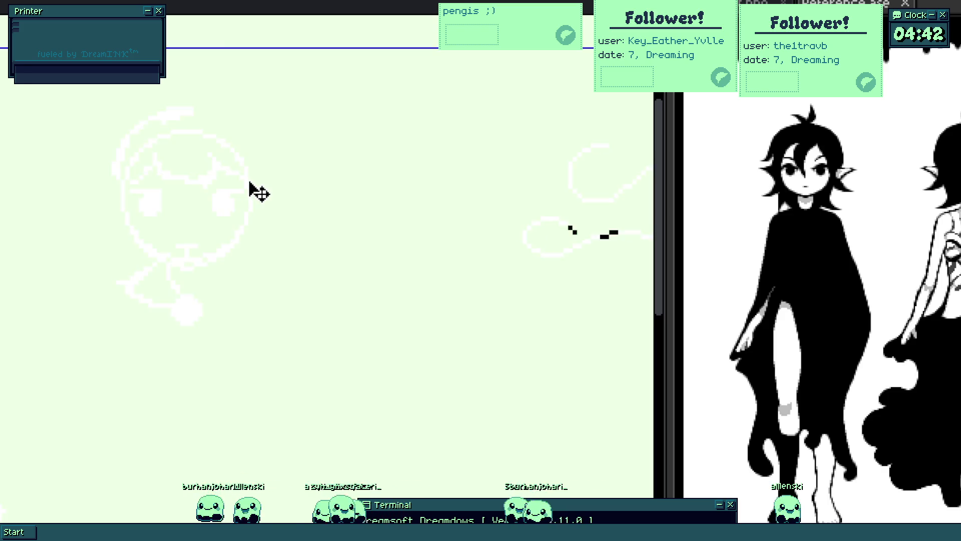
pyautogui.scroll(-1, 200, 164)
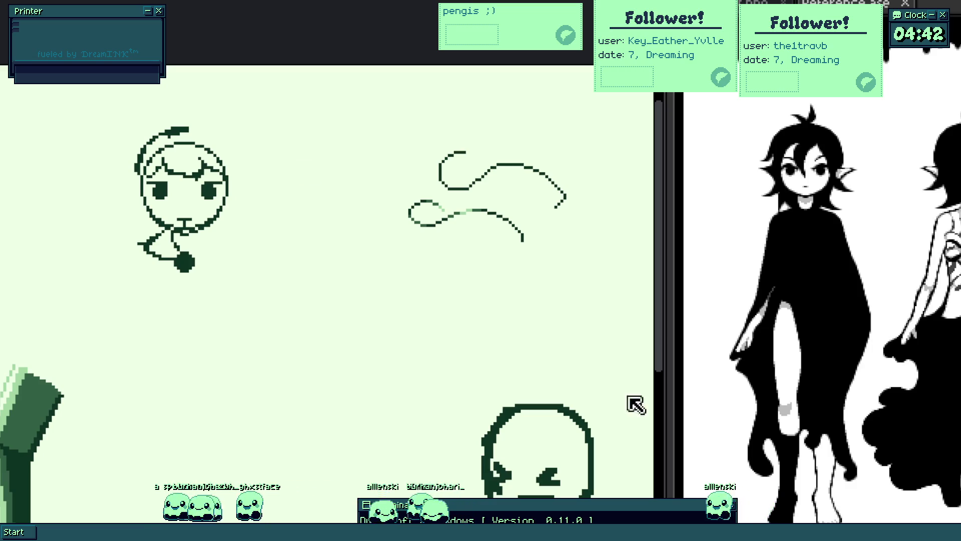
pyautogui.scroll(-2, 819, 352)
pyautogui.scroll(2, 802, 352)
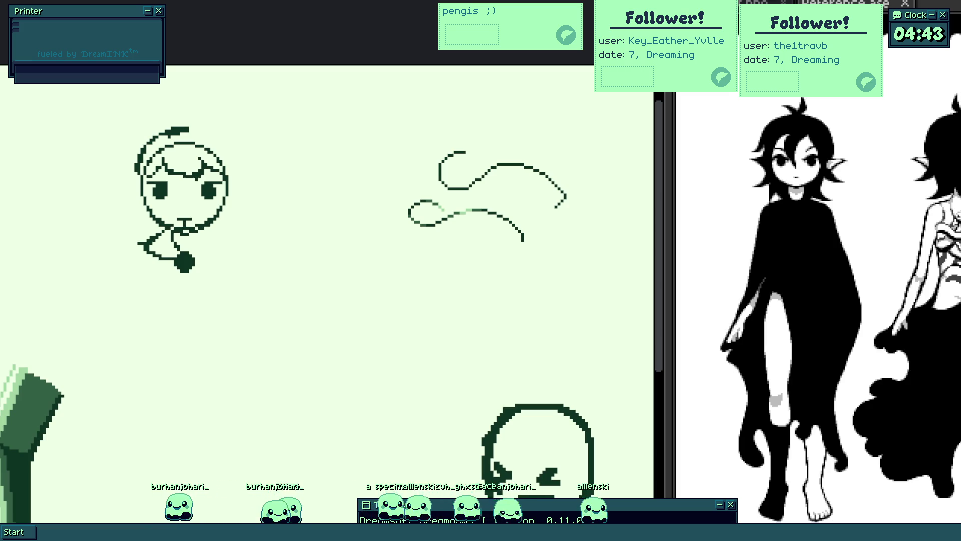
# - Create a new blank light-green sprite with Ctrl+N, replacing the doodle sheet
pyautogui.hotkey('ctrl', 'n')
pyautogui.scroll(-2, 47, 214)
pyautogui.scroll(3, 18, 168)
pyautogui.hotkey('ctrl', 'z')
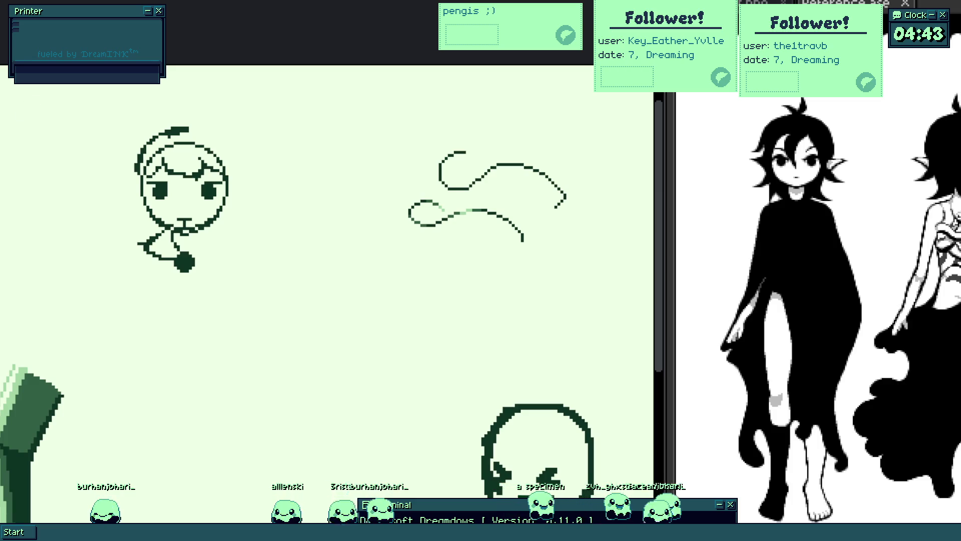
pyautogui.hotkey('ctrl', 'n')
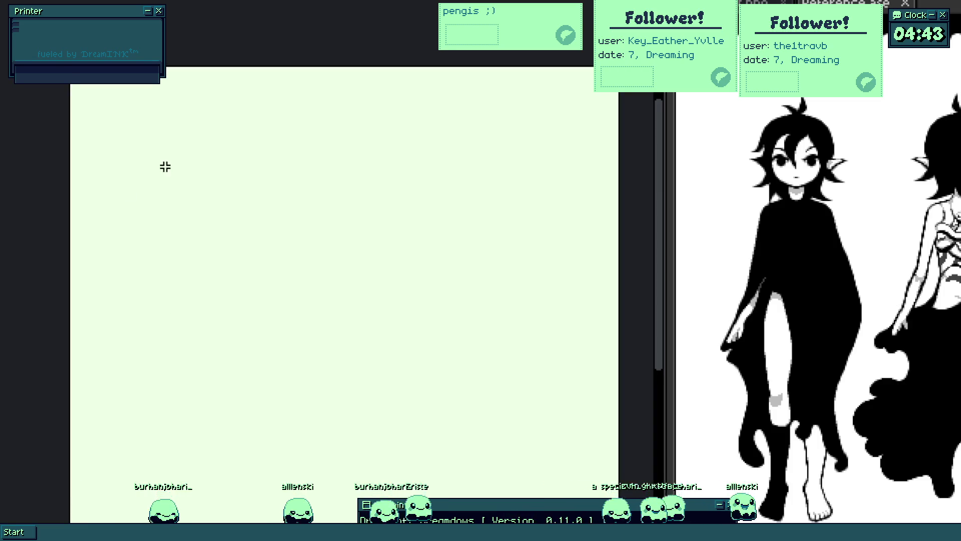
pyautogui.scroll(2, 164, 166)
pyautogui.scroll(2, 839, 229)
pyautogui.scroll(2, 840, 228)
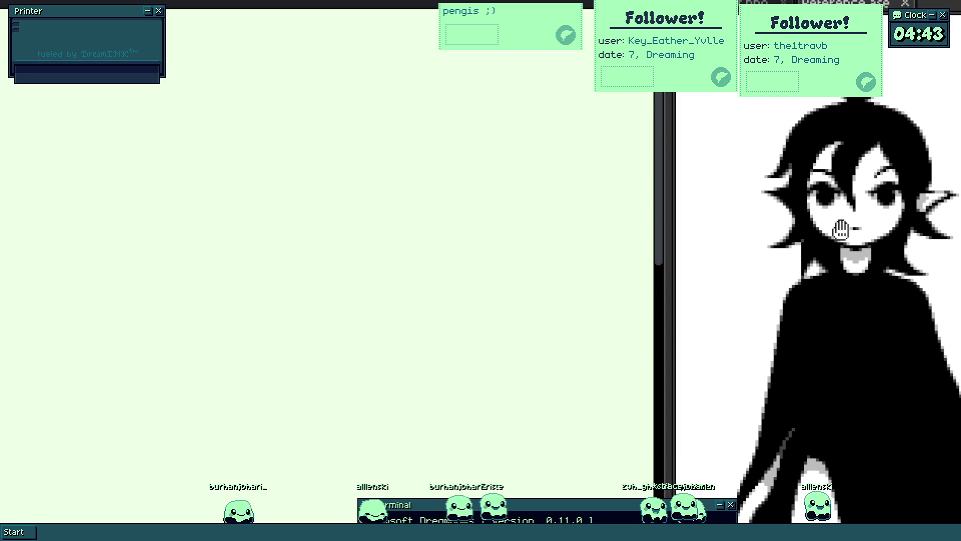
pyautogui.scroll(-1, 105, 178)
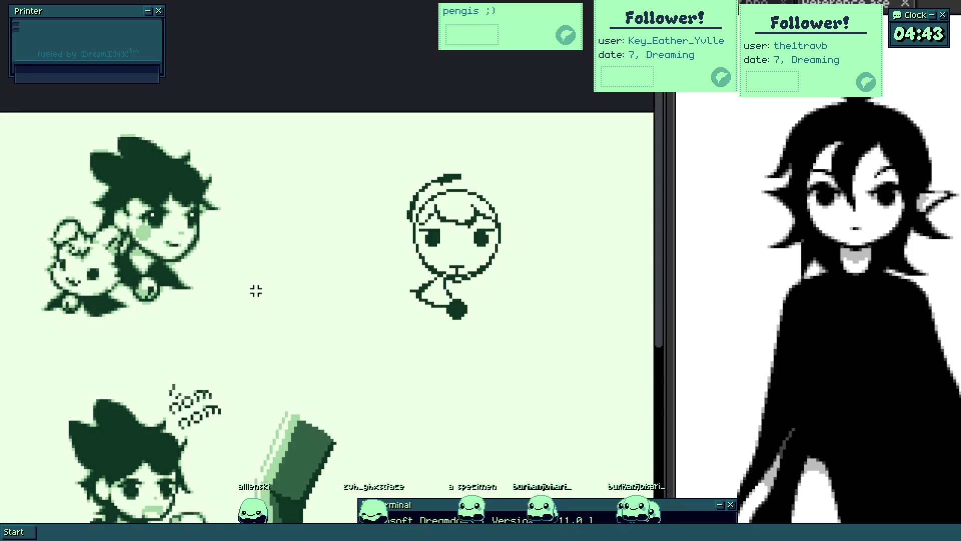
# - Marquee-select the eating character and green block and drop them in the top-left corner
pyautogui.moveTo(75, 227)
pyautogui.mouseDown()
pyautogui.moveTo(182, 289)
pyautogui.moveTo(444, 476)
pyautogui.moveTo(447, 503)
pyautogui.mouseUp()
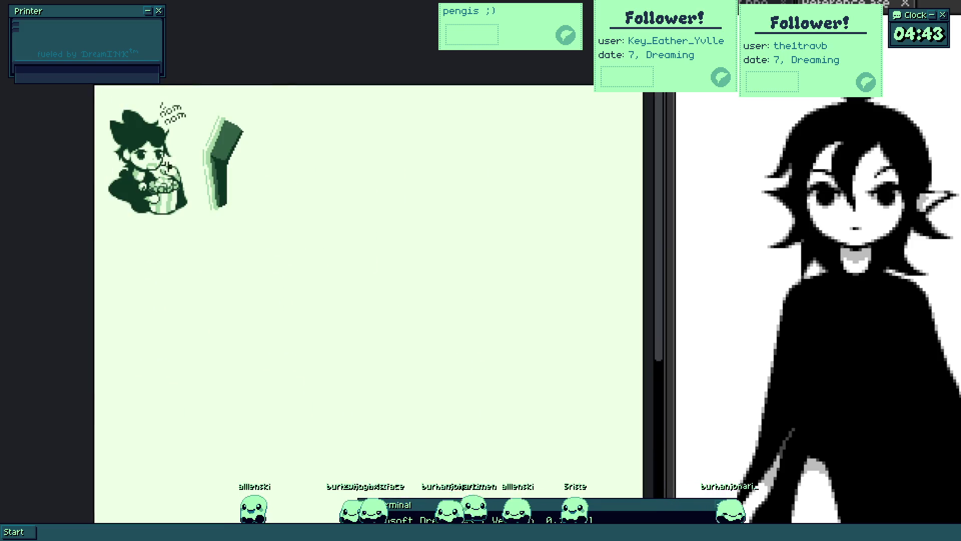
pyautogui.moveTo(91, 89); pyautogui.dragTo(311, 273)
pyautogui.moveTo(281, 210); pyautogui.dragTo(285, 214)
pyautogui.press('Return')
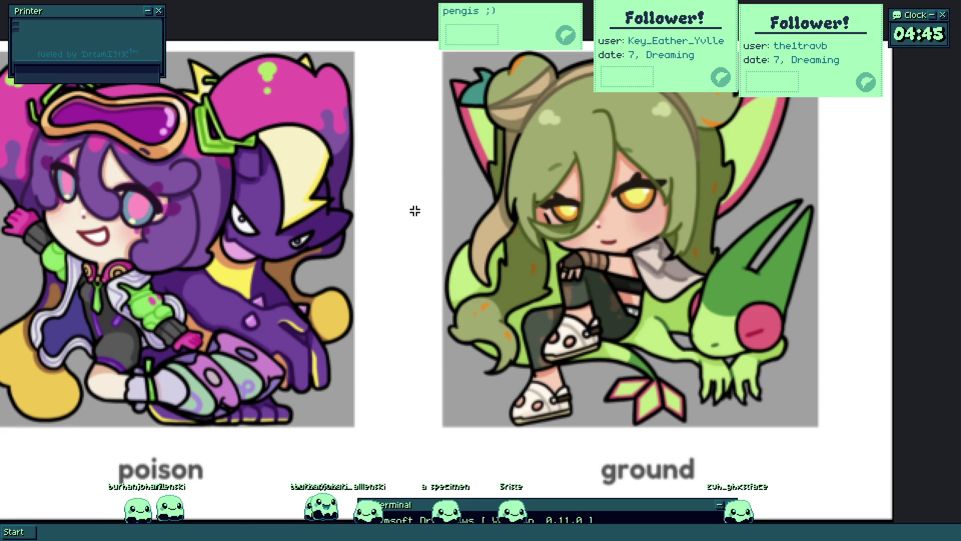
# - Nudge the reference art slightly upward on the canvas
pyautogui.moveTo(416, 210); pyautogui.dragTo(414, 201)
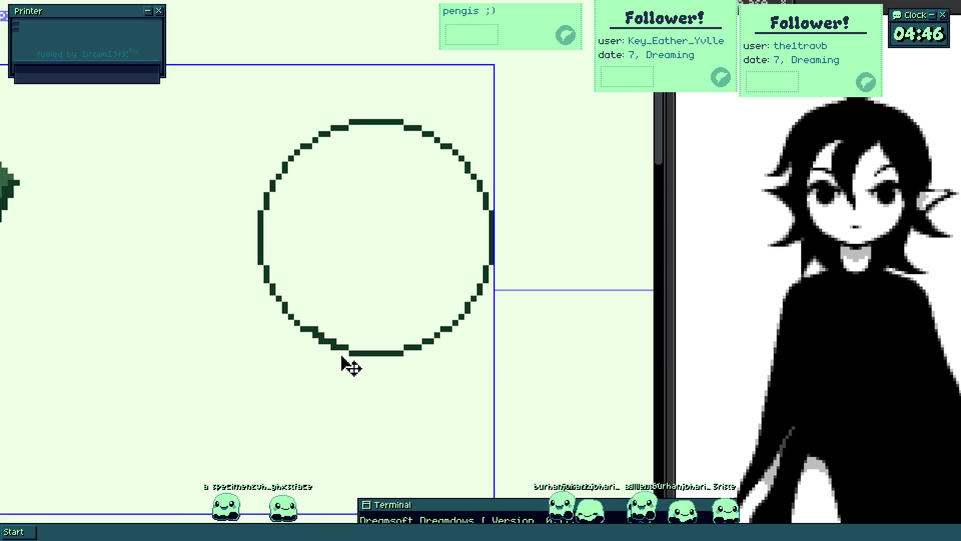
pyautogui.scroll(2, 303, 350)
# - Thicken the circle's bottom edge and draw vertical and horizontal guidelines through it
pyautogui.moveTo(273, 269); pyautogui.dragTo(308, 304)
pyautogui.hscroll(5, 209, 340)
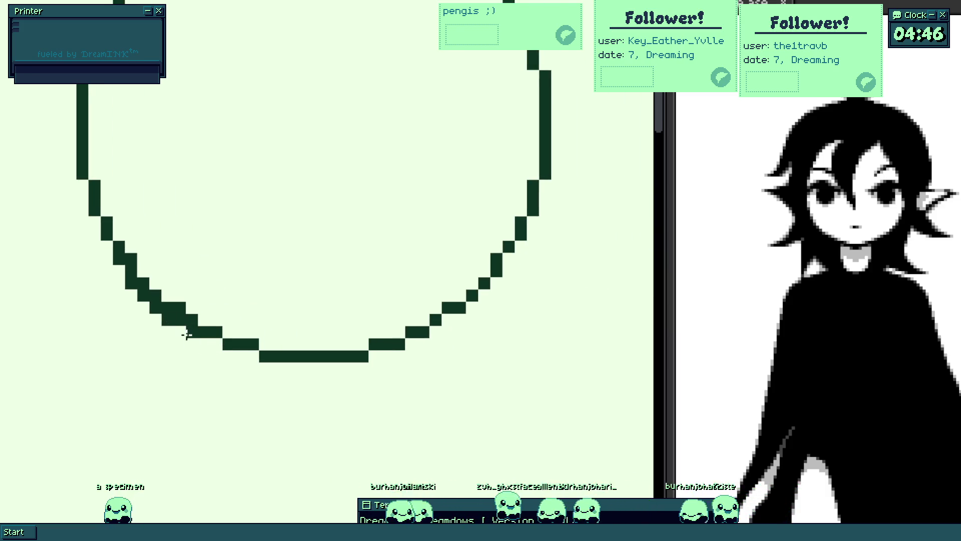
pyautogui.moveTo(229, 357)
pyautogui.mouseDown()
pyautogui.moveTo(337, 367)
pyautogui.moveTo(291, 377)
pyautogui.moveTo(325, 380)
pyautogui.mouseUp()
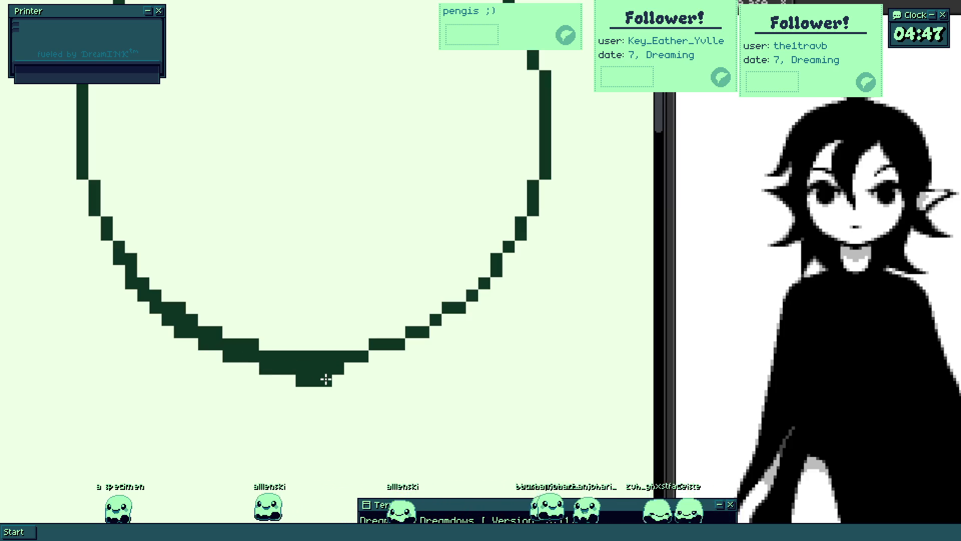
pyautogui.scroll(-3, 343, 369)
pyautogui.scroll(1, 350, 380)
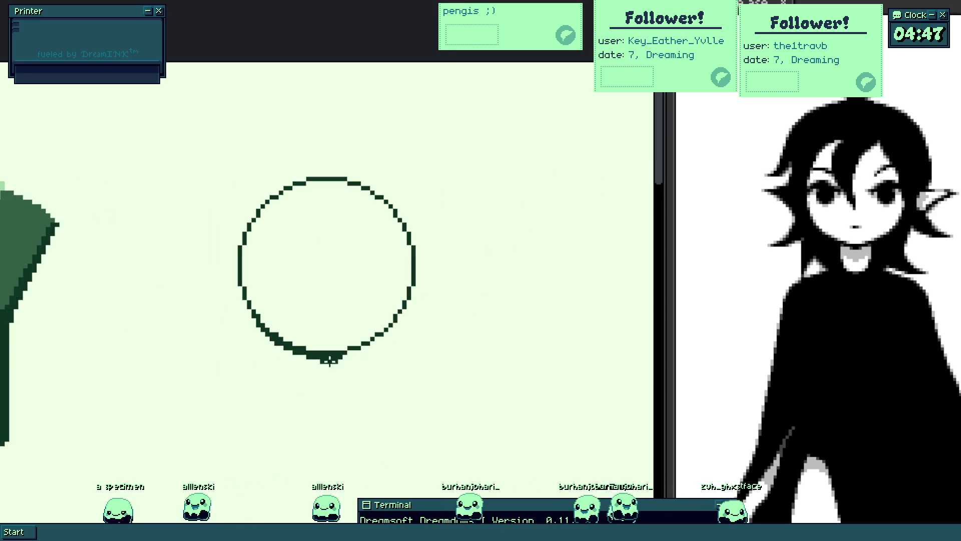
pyautogui.moveTo(327, 180); pyautogui.dragTo(327, 353)
pyautogui.scroll(3, 324, 209)
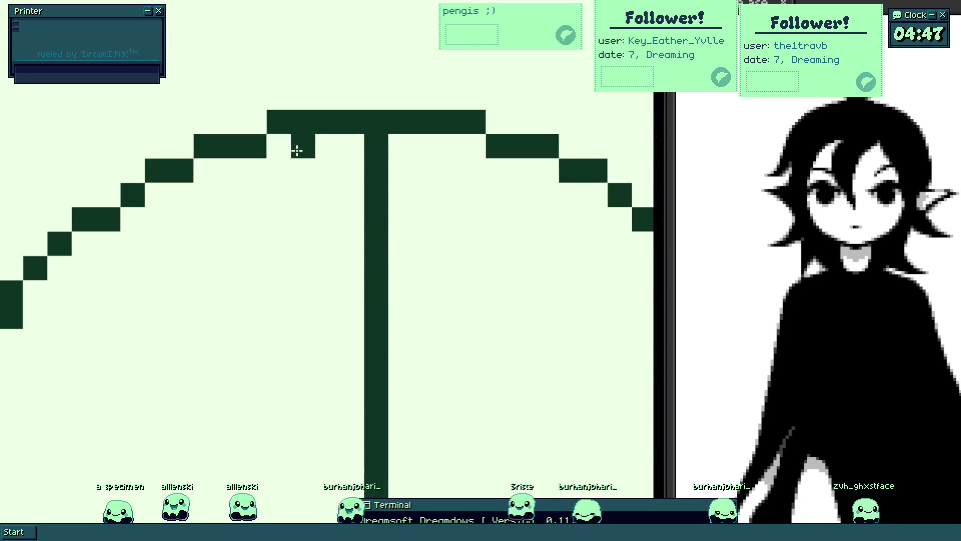
pyautogui.scroll(-3, 414, 154)
pyautogui.moveTo(278, 302)
pyautogui.mouseDown()
pyautogui.moveTo(587, 325)
pyautogui.moveTo(500, 318)
pyautogui.mouseUp()
pyautogui.scroll(-3, 488, 312)
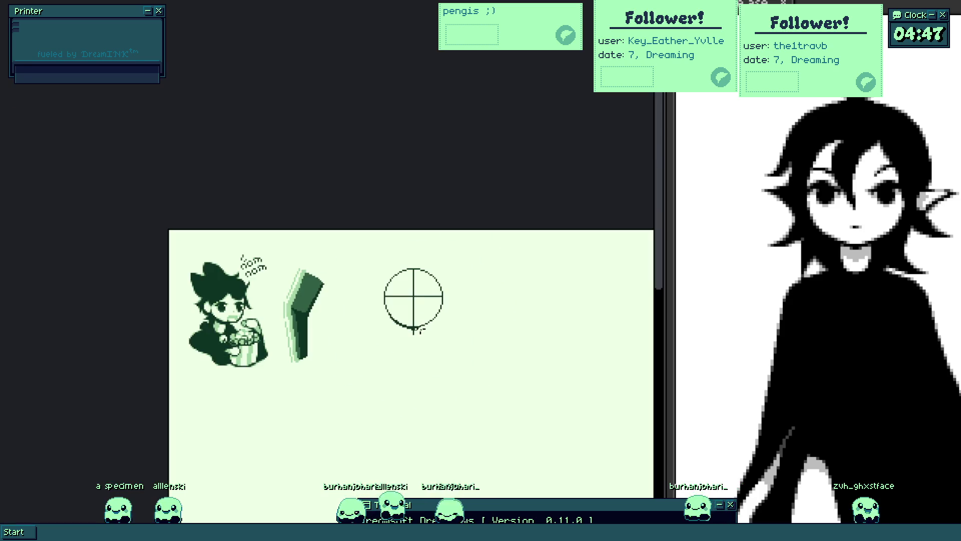
pyautogui.scroll(-1, 422, 336)
pyautogui.scroll(2, 422, 337)
pyautogui.moveTo(437, 327); pyautogui.dragTo(401, 325)
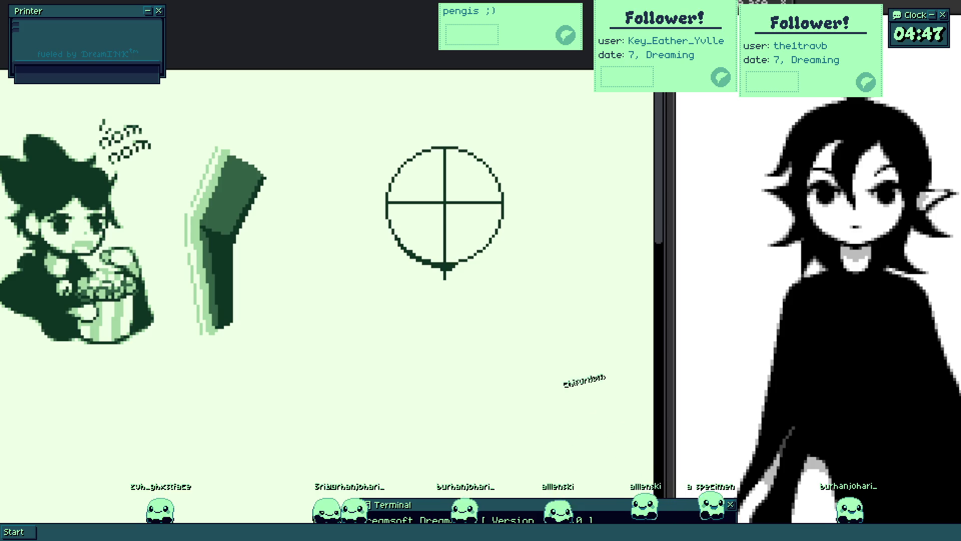
pyautogui.scroll(5, 421, 278)
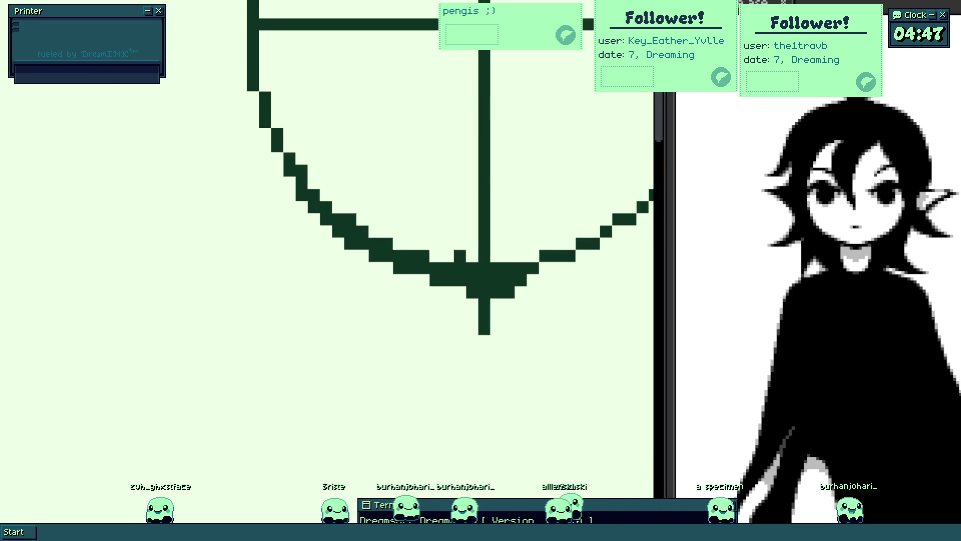
pyautogui.scroll(-1, 307, 347)
pyautogui.scroll(2, 225, 300)
# - Clean the circle's bottom curve and paint a dark eye blob left of centre, undoing part of it
pyautogui.moveTo(217, 358); pyautogui.dragTo(221, 376)
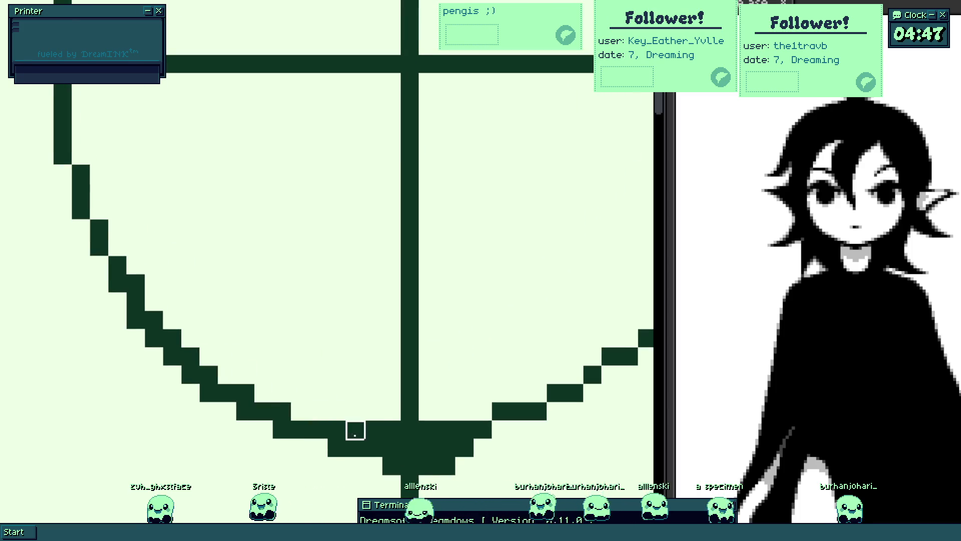
pyautogui.scroll(-1, 392, 412)
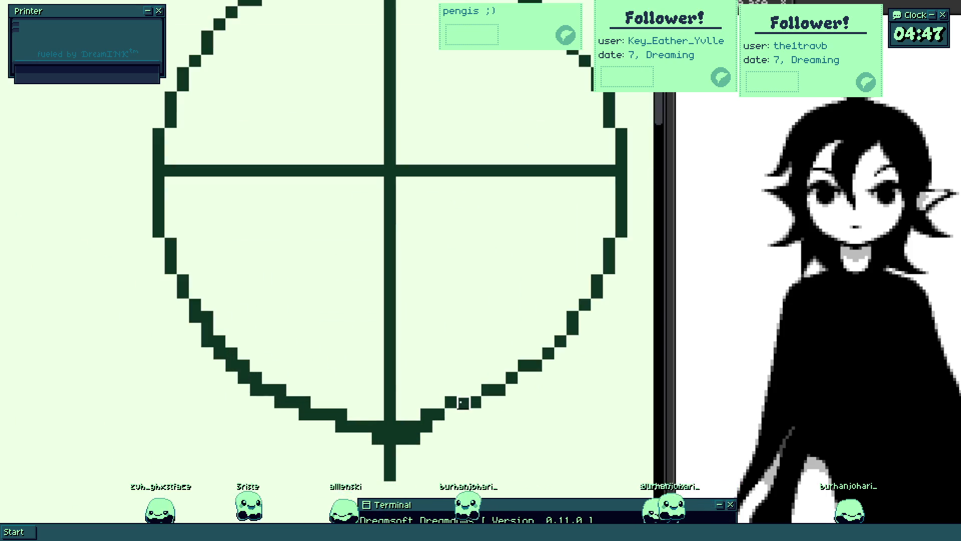
pyautogui.scroll(1, 443, 413)
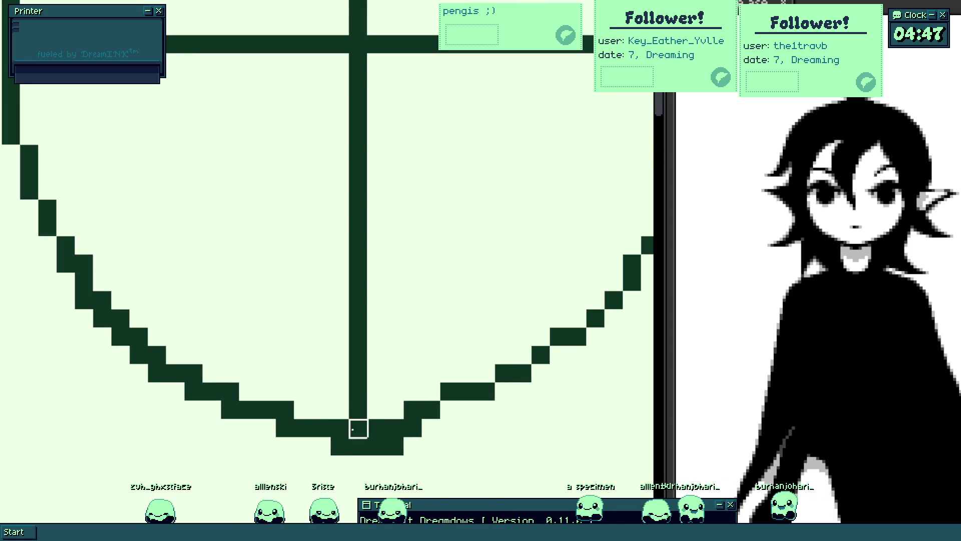
pyautogui.scroll(-1, 372, 434)
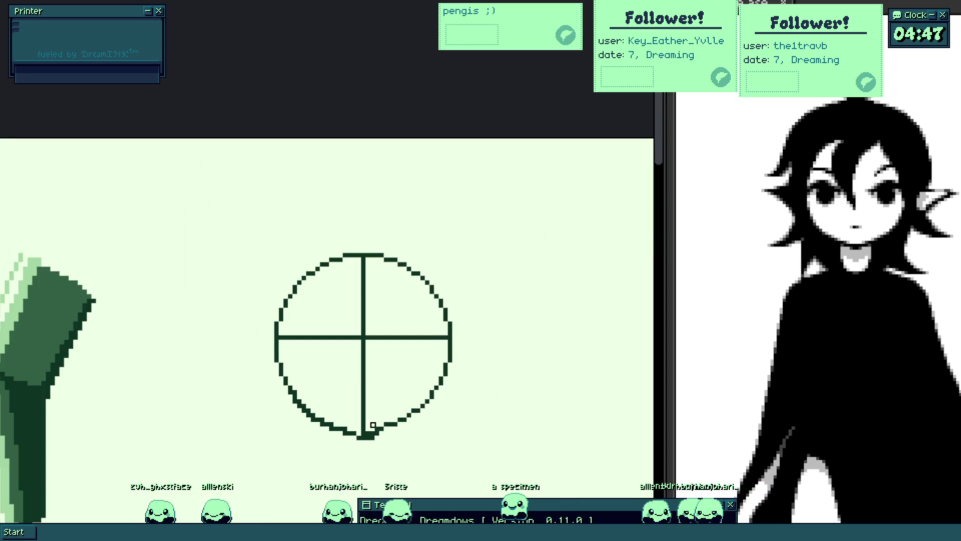
pyautogui.scroll(-1, 372, 426)
pyautogui.scroll(2, 345, 388)
pyautogui.moveTo(302, 294)
pyautogui.mouseDown()
pyautogui.moveTo(316, 333)
pyautogui.moveTo(316, 279)
pyautogui.moveTo(289, 299)
pyautogui.mouseUp()
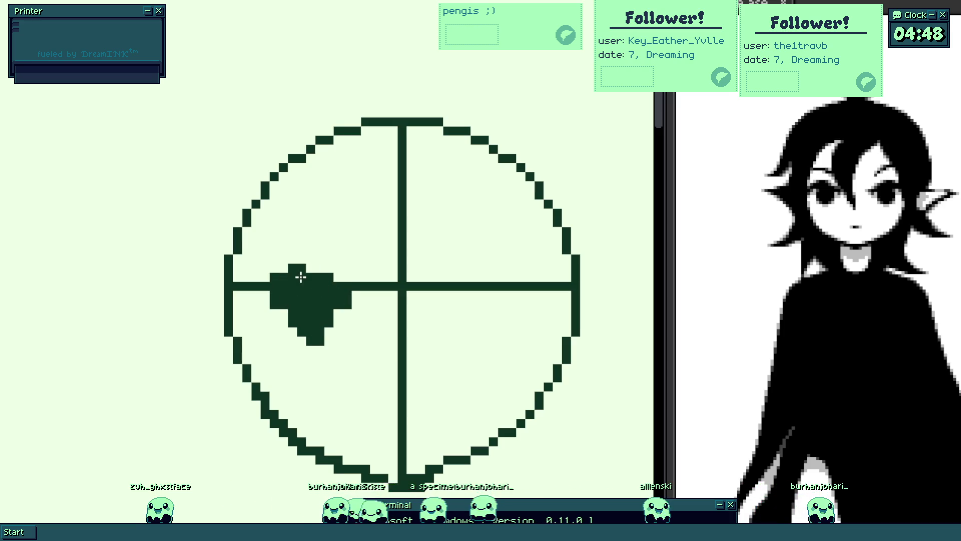
pyautogui.scroll(-2, 311, 278)
pyautogui.hotkey('ctrl', 'z')
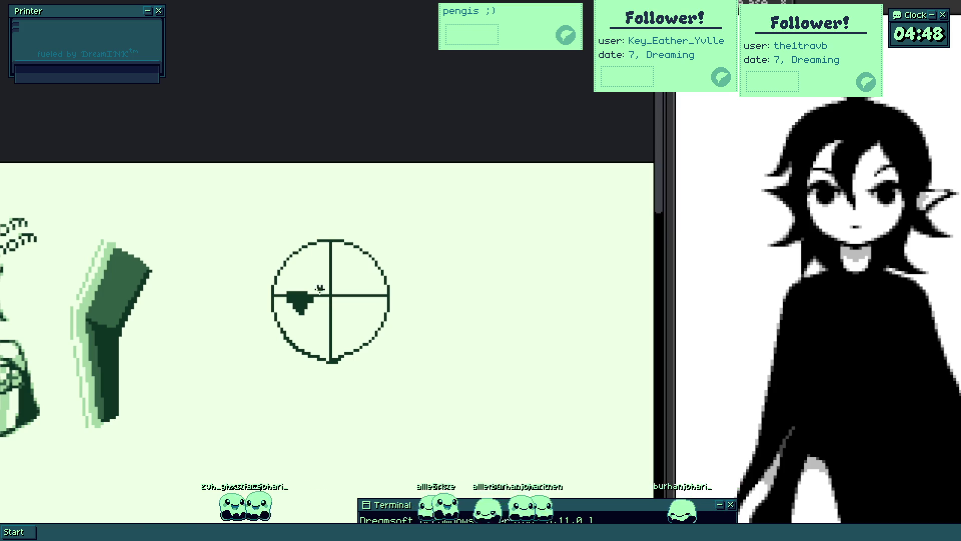
pyautogui.scroll(2, 328, 304)
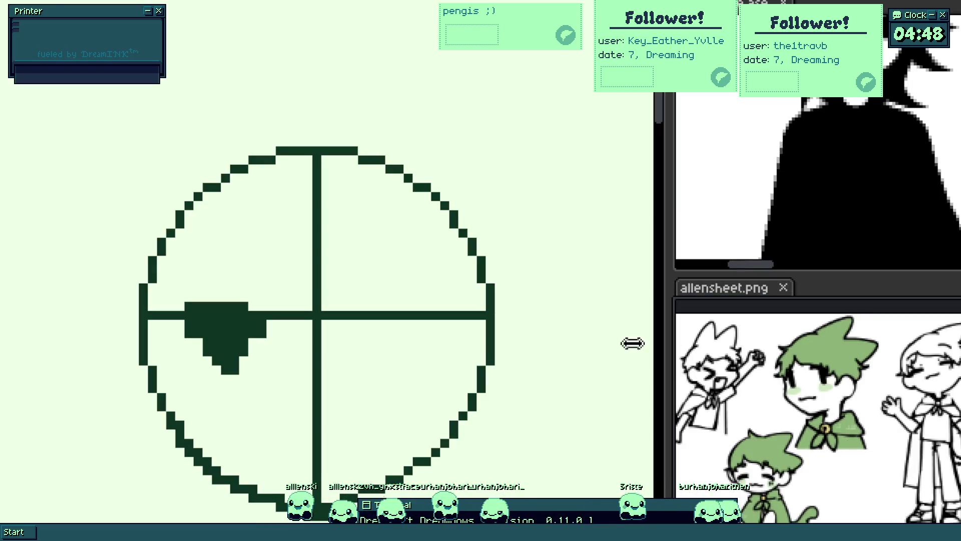
pyautogui.scroll(-1, 273, 195)
pyautogui.scroll(1, 255, 226)
# - Sketch spiky hair strokes with a diagonal spike in the upper left, then view the Santa-hat sprite
pyautogui.moveTo(155, 199); pyautogui.dragTo(280, 259)
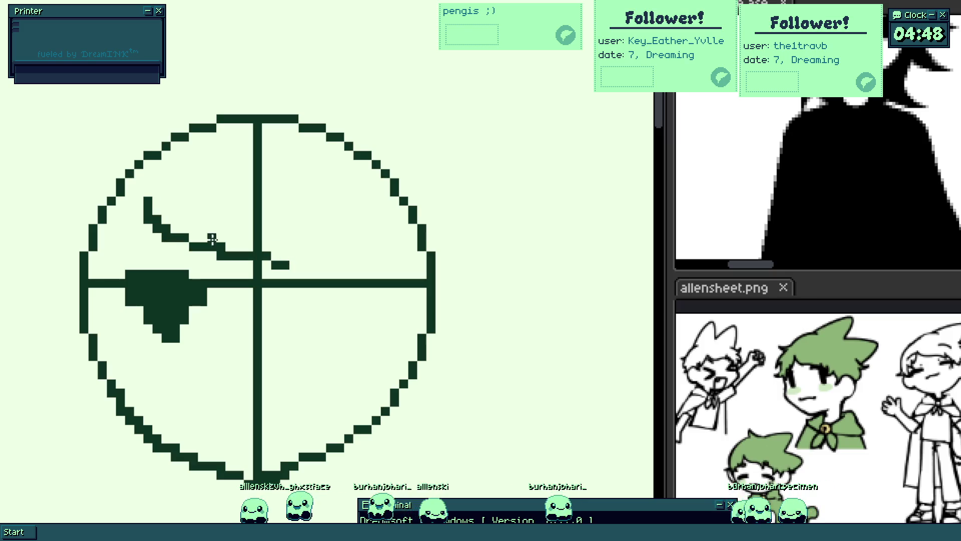
pyautogui.hotkey('ctrl', 'z')
pyautogui.moveTo(166, 197); pyautogui.dragTo(289, 252)
pyautogui.scroll(1, 189, 207)
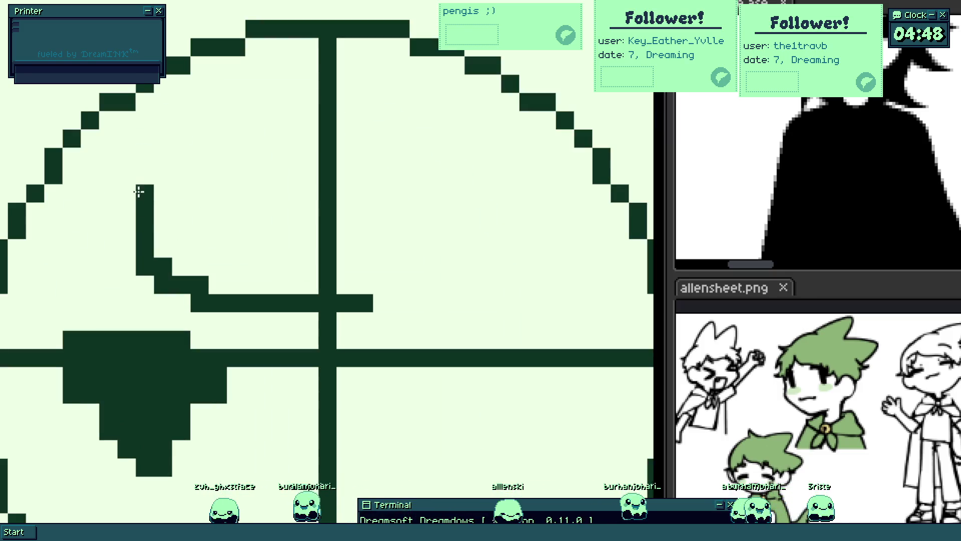
pyautogui.moveTo(139, 197); pyautogui.dragTo(126, 134)
pyautogui.moveTo(103, 208); pyautogui.dragTo(11, 307)
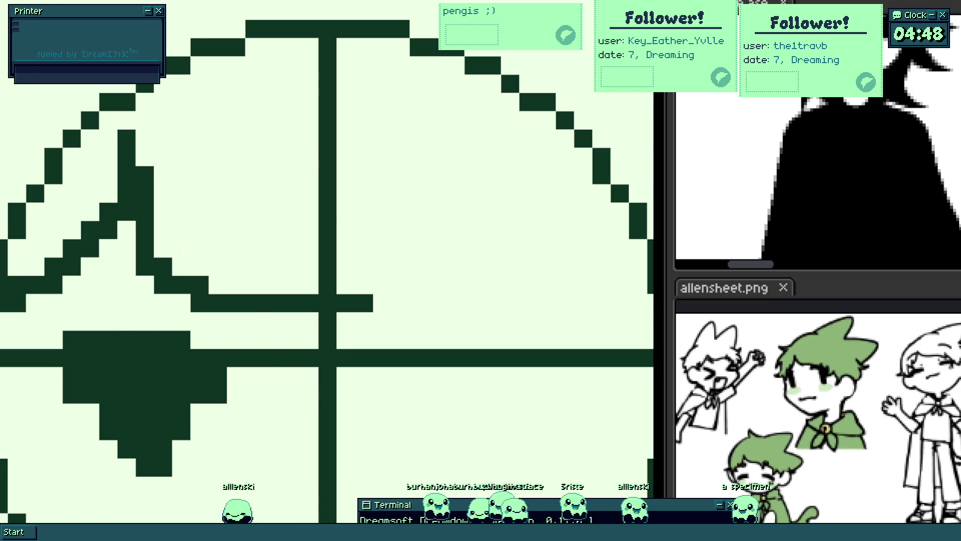
pyautogui.hotkey('ctrl', 'Tab')
pyautogui.scroll(-2, 223, 241)
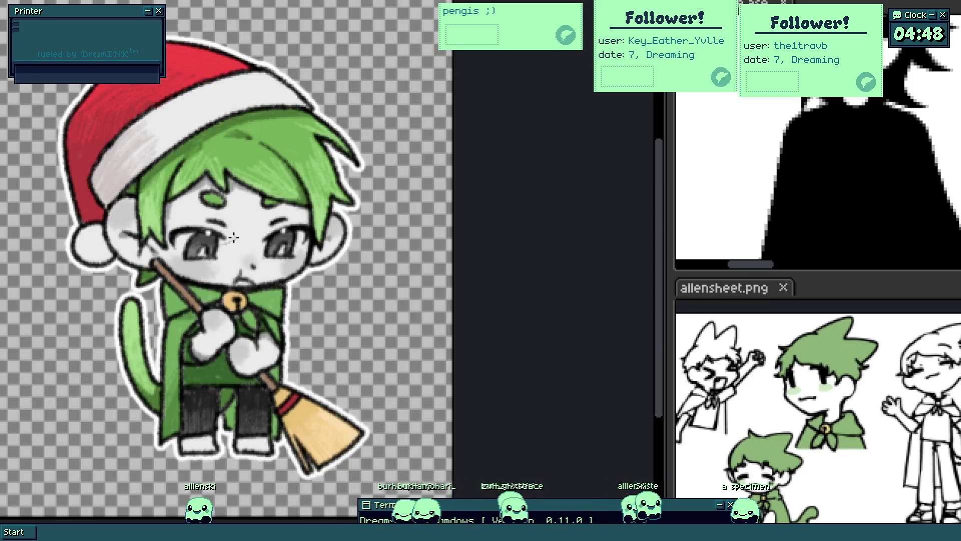
# - Brush a stitched scar line across the Santa-hat chibi's face
pyautogui.moveTo(233, 238); pyautogui.dragTo(278, 233)
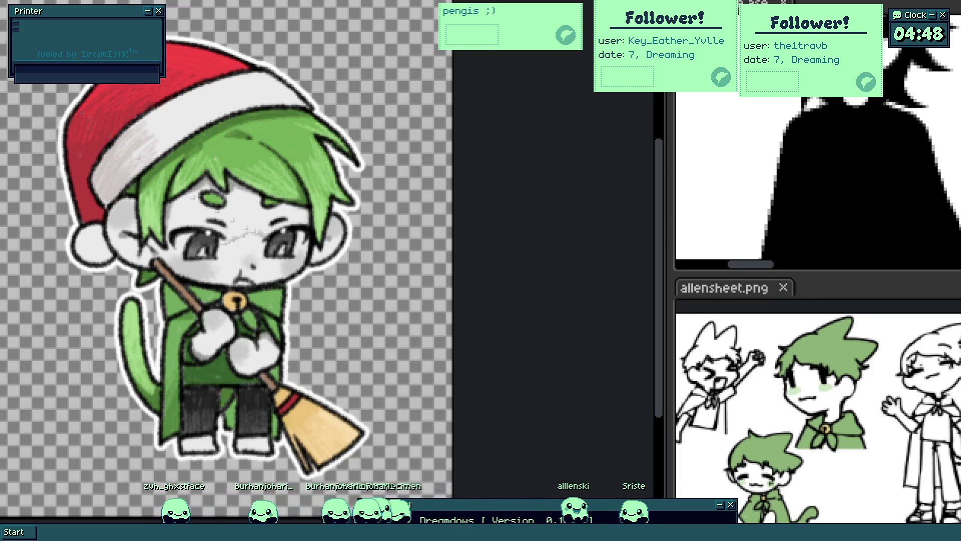
pyautogui.scroll(-3, 272, 175)
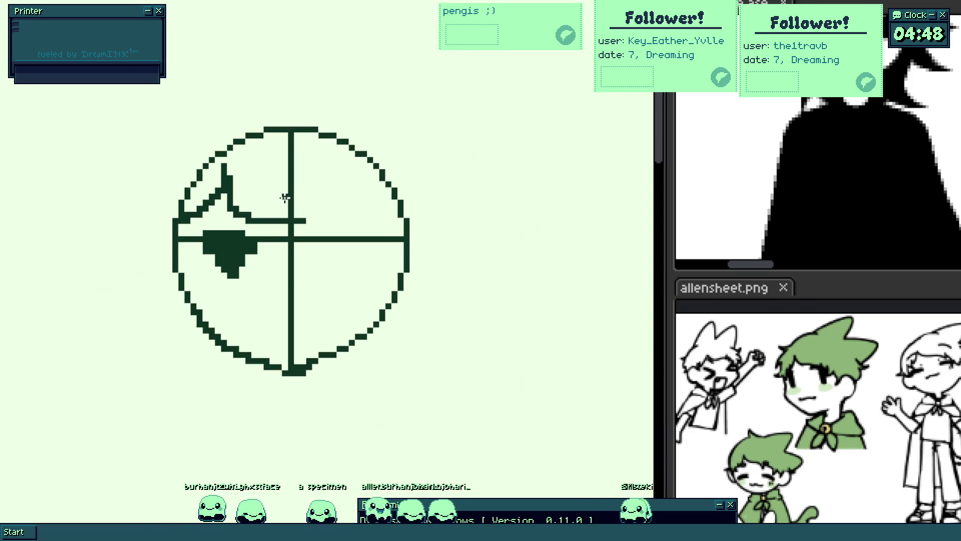
pyautogui.scroll(1, 248, 206)
pyautogui.scroll(2, 285, 218)
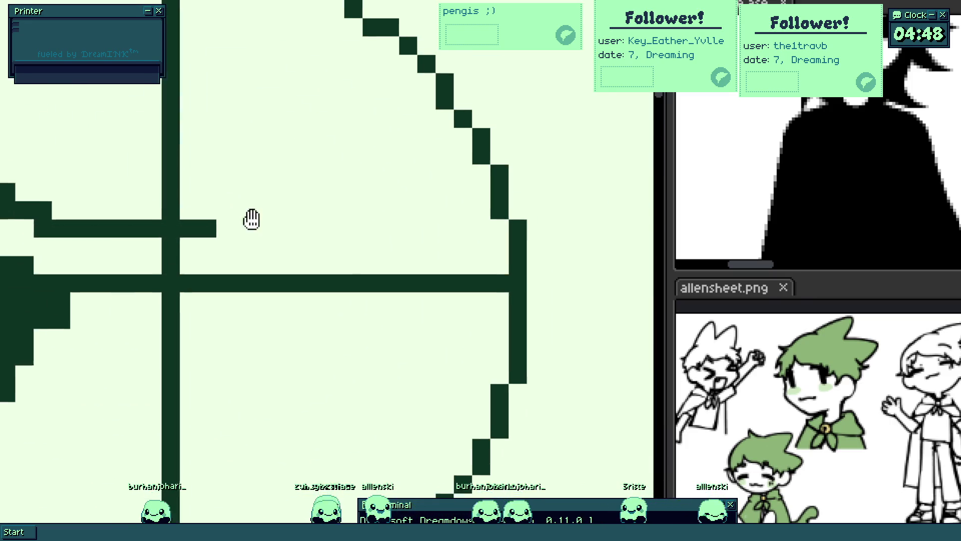
# - Add a pixel row under the short line and an upward stroke at its end
pyautogui.moveTo(90, 250); pyautogui.dragTo(248, 250)
pyautogui.scroll(-2, 275, 195)
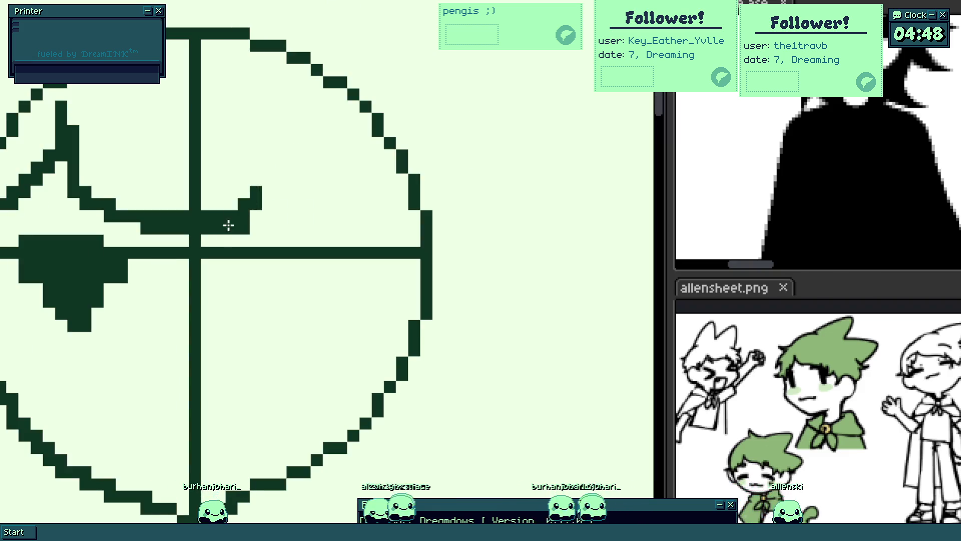
pyautogui.moveTo(266, 207)
pyautogui.mouseDown()
pyautogui.moveTo(284, 199)
pyautogui.moveTo(302, 169)
pyautogui.mouseUp()
pyautogui.scroll(1, 286, 198)
pyautogui.scroll(-2, 302, 168)
pyautogui.scroll(-1, 307, 208)
pyautogui.scroll(2, 303, 192)
pyautogui.scroll(2, 276, 66)
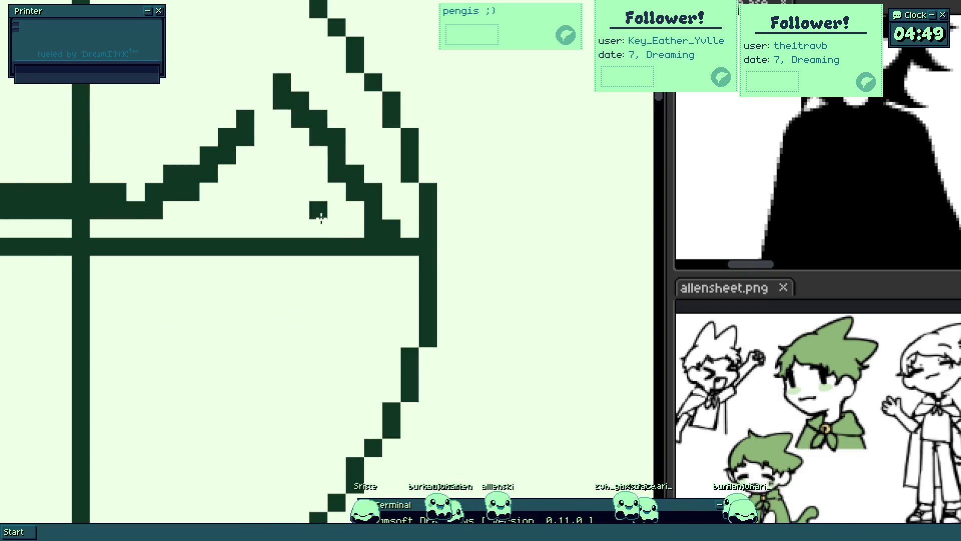
pyautogui.scroll(-3, 333, 227)
pyautogui.scroll(1, 251, 173)
pyautogui.scroll(-1, 250, 172)
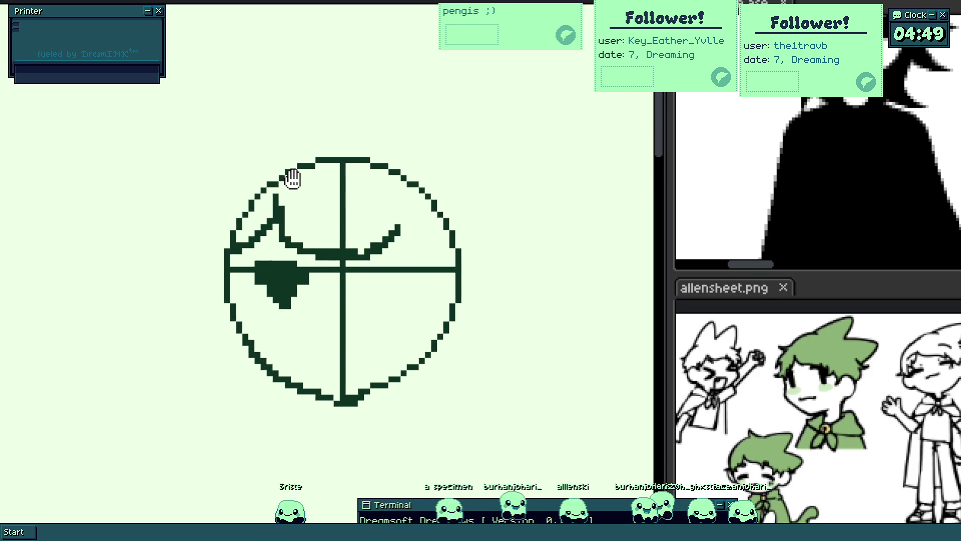
pyautogui.scroll(-1, 293, 178)
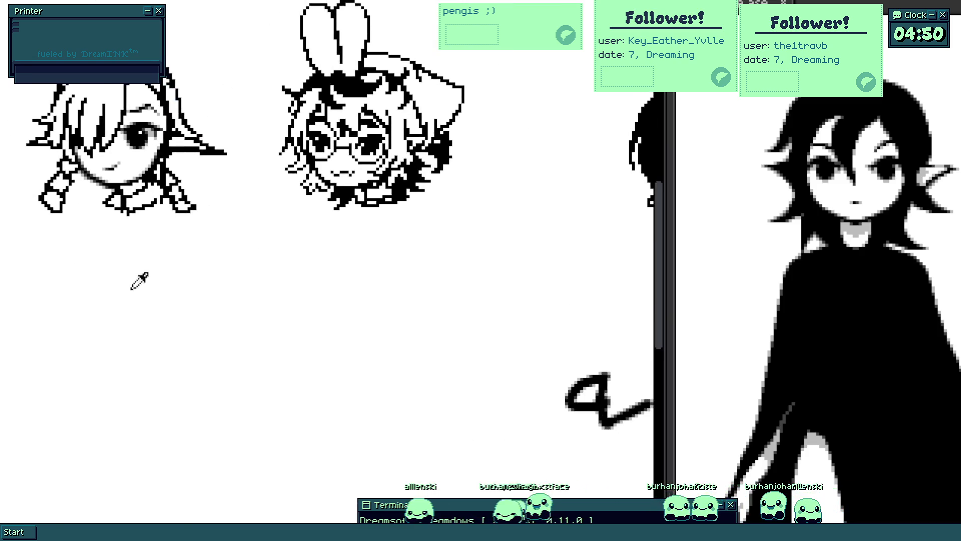
# - Draw a long vertical curve with a bottom arc in the empty space below the heads
pyautogui.moveTo(381, 148); pyautogui.dragTo(313, 288)
pyautogui.moveTo(305, 246); pyautogui.dragTo(321, 360)
pyautogui.scroll(2, 283, 309)
pyautogui.moveTo(264, 324); pyautogui.dragTo(421, 383)
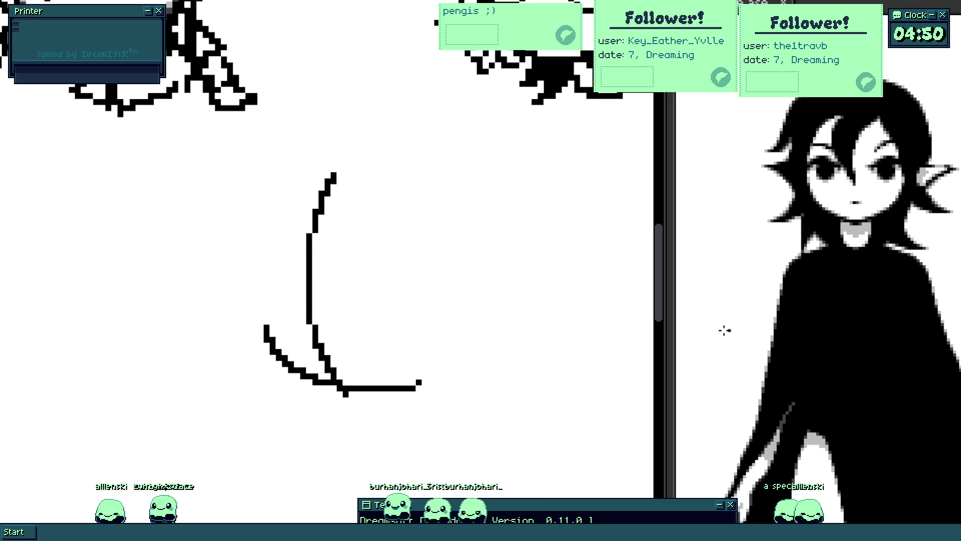
pyautogui.scroll(-2, 262, 280)
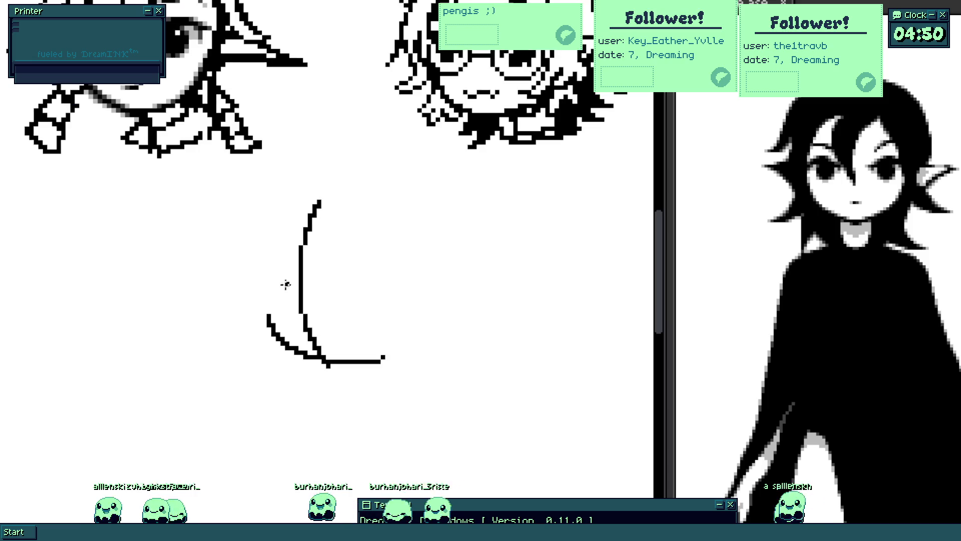
# - Draw a circle right of the curve and start a vertical curve inside it
pyautogui.moveTo(278, 281); pyautogui.dragTo(251, 378)
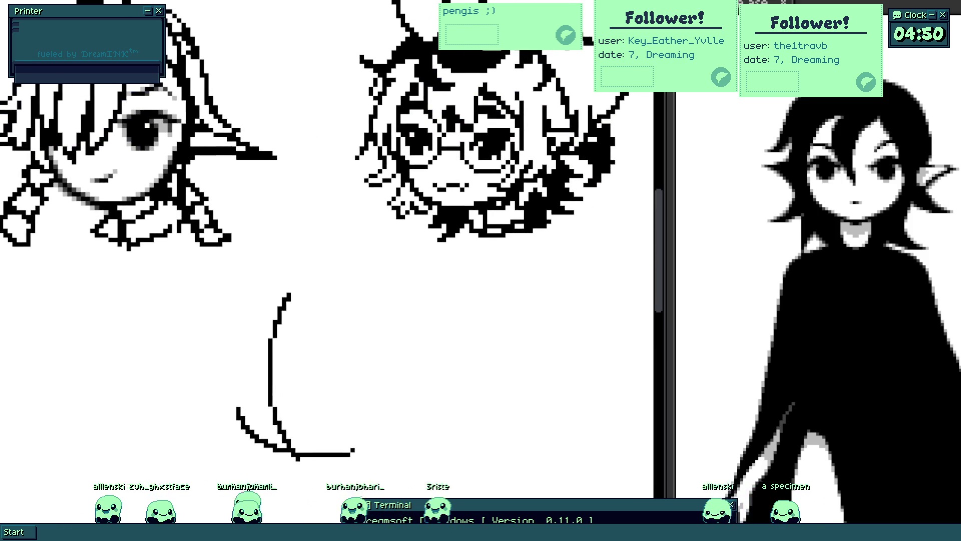
pyautogui.moveTo(663, 186)
pyautogui.mouseDown()
pyautogui.moveTo(865, 225)
pyautogui.moveTo(810, 225)
pyautogui.mouseUp()
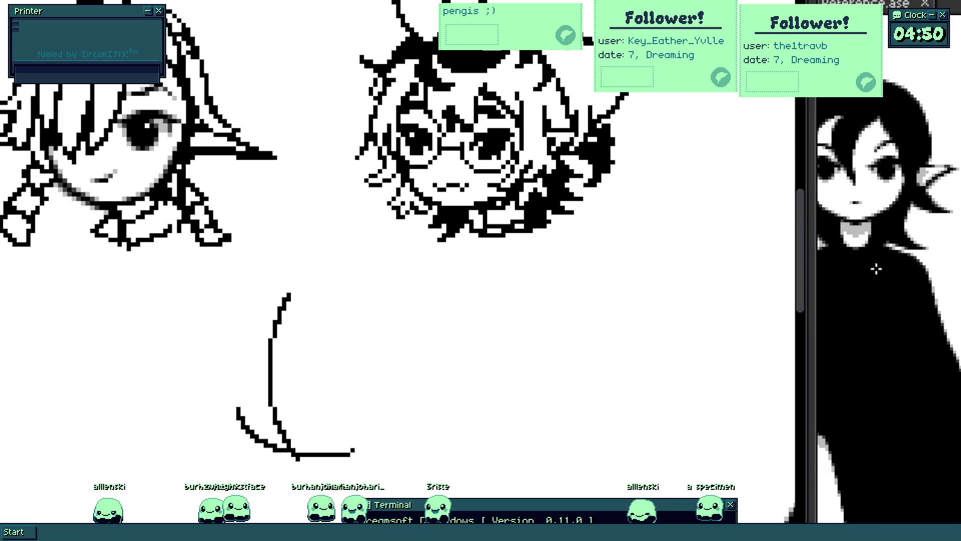
pyautogui.scroll(-1, 311, 371)
pyautogui.scroll(-4, 310, 372)
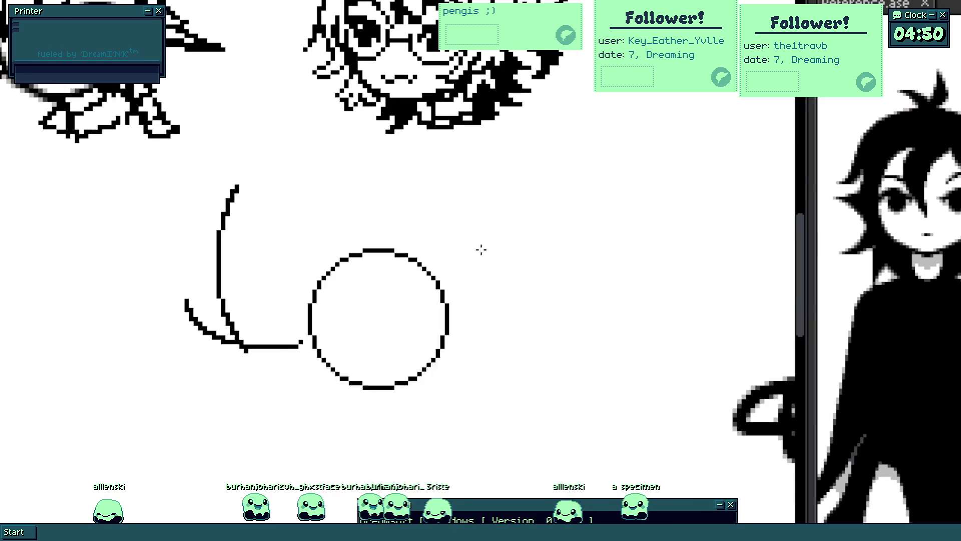
pyautogui.moveTo(362, 373); pyautogui.dragTo(568, 213)
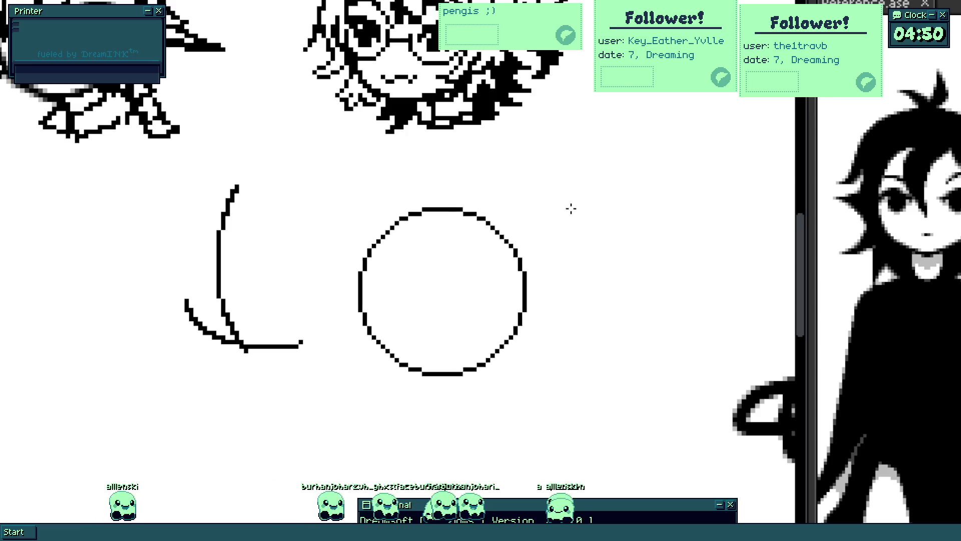
pyautogui.scroll(3, 407, 267)
pyautogui.moveTo(424, 178); pyautogui.dragTo(477, 451)
pyautogui.hotkey('ctrl', 't')
# - Redo the inner curved guideline, thicken the lower-left arc, and clear the stray curve beside it
pyautogui.hotkey('ctrl', 'z')
pyautogui.moveTo(403, 176); pyautogui.dragTo(472, 444)
pyautogui.hotkey('ctrl', 'z')
pyautogui.moveTo(432, 180); pyautogui.dragTo(500, 442)
pyautogui.moveTo(344, 366)
pyautogui.mouseDown()
pyautogui.moveTo(405, 428)
pyautogui.moveTo(345, 372)
pyautogui.moveTo(386, 443)
pyautogui.mouseUp()
pyautogui.hotkey('ctrl', 'z')
pyautogui.hotkey('ctrl', 'z')
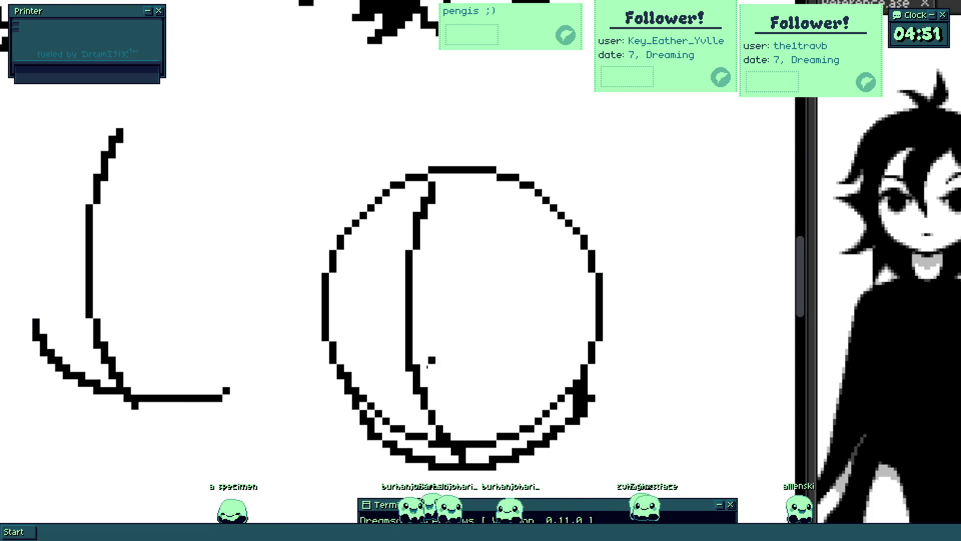
pyautogui.scroll(-1, 453, 361)
pyautogui.hotkey('ctrl', 'z')
pyautogui.hotkey('ctrl', 'z')
pyautogui.scroll(-1, 219, 293)
pyautogui.moveTo(220, 293)
pyautogui.mouseDown()
pyautogui.moveTo(274, 313)
pyautogui.moveTo(305, 343)
pyautogui.moveTo(309, 367)
pyautogui.mouseUp()
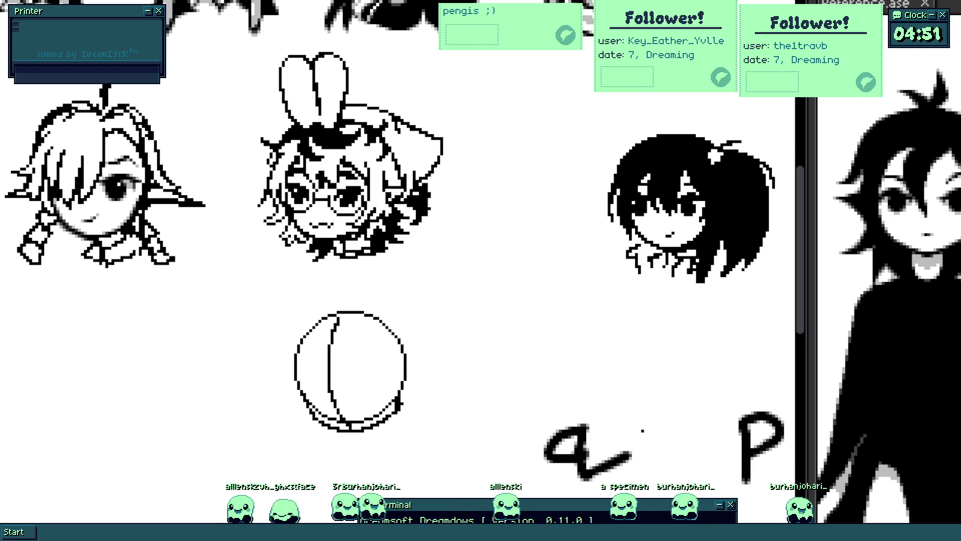
pyautogui.scroll(1, 385, 390)
pyautogui.moveTo(388, 392); pyautogui.dragTo(335, 345)
pyautogui.scroll(2, 346, 318)
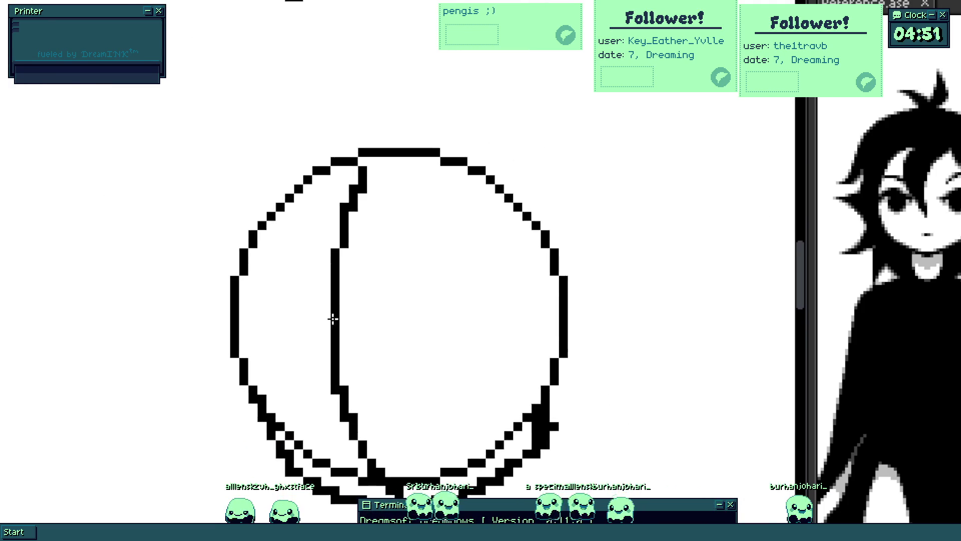
pyautogui.scroll(-1, 330, 306)
pyautogui.moveTo(331, 306); pyautogui.dragTo(295, 347)
pyautogui.hotkey('ctrl', 'z')
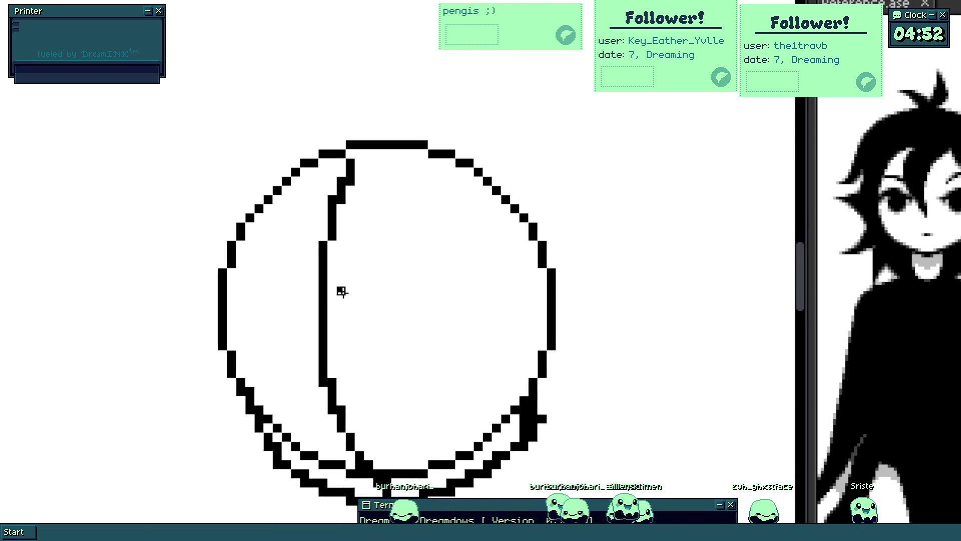
pyautogui.scroll(-3, 338, 285)
pyautogui.scroll(-3, 383, 255)
pyautogui.scroll(1, 358, 275)
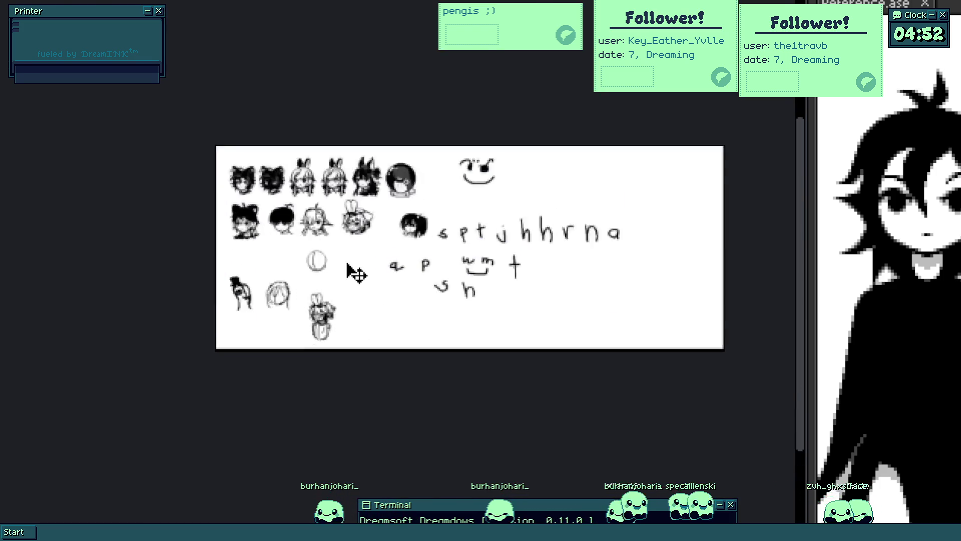
pyautogui.scroll(2, 376, 272)
pyautogui.scroll(2, 392, 269)
pyautogui.scroll(2, 365, 254)
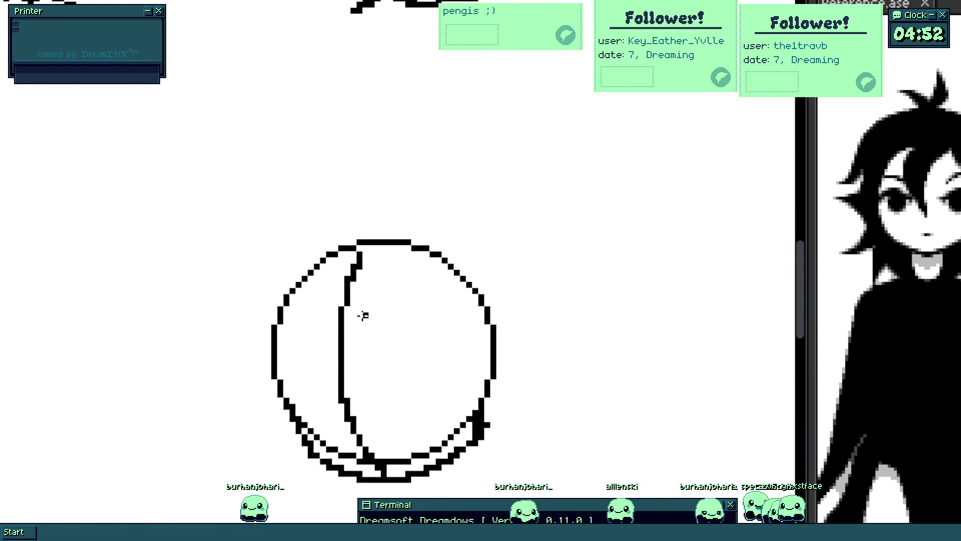
pyautogui.scroll(1, 343, 286)
pyautogui.moveTo(326, 246); pyautogui.dragTo(336, 307)
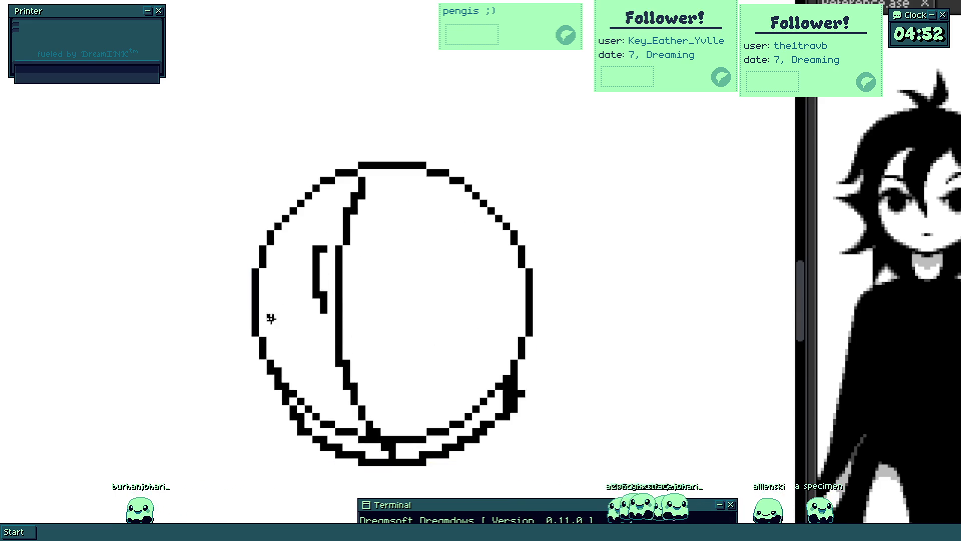
pyautogui.hotkey('ctrl', 'z')
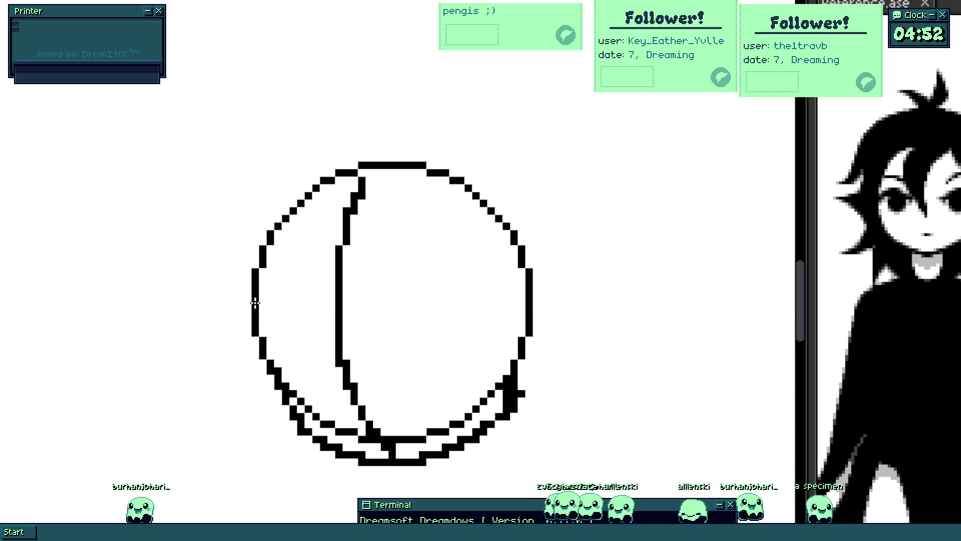
pyautogui.moveTo(286, 280)
pyautogui.mouseDown()
pyautogui.moveTo(444, 311)
pyautogui.moveTo(489, 333)
pyautogui.moveTo(516, 303)
pyautogui.mouseUp()
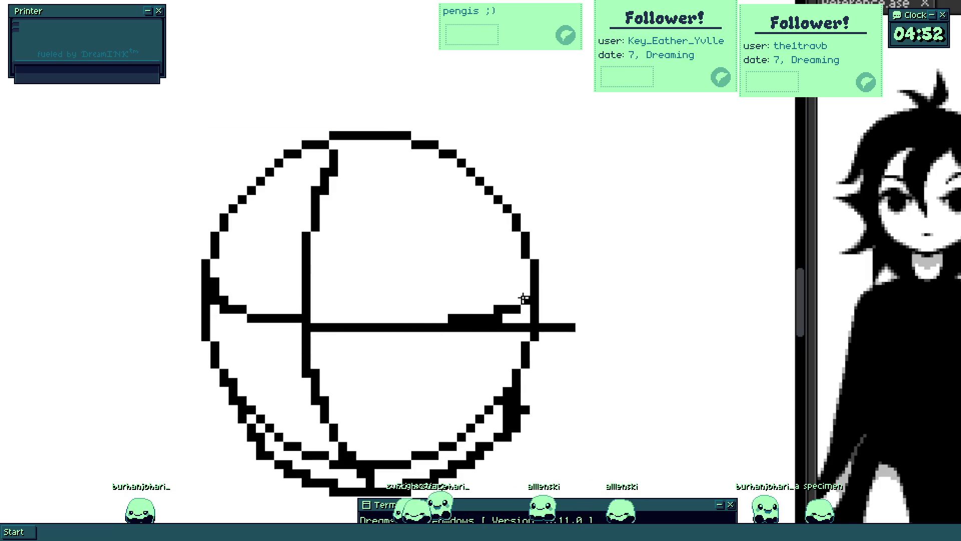
# - Erase the line's overshoot and thicken the left part of the centre line, retrying the blob
pyautogui.moveTo(530, 327)
pyautogui.mouseDown()
pyautogui.moveTo(508, 329)
pyautogui.moveTo(562, 326)
pyautogui.mouseUp()
pyautogui.scroll(-3, 458, 324)
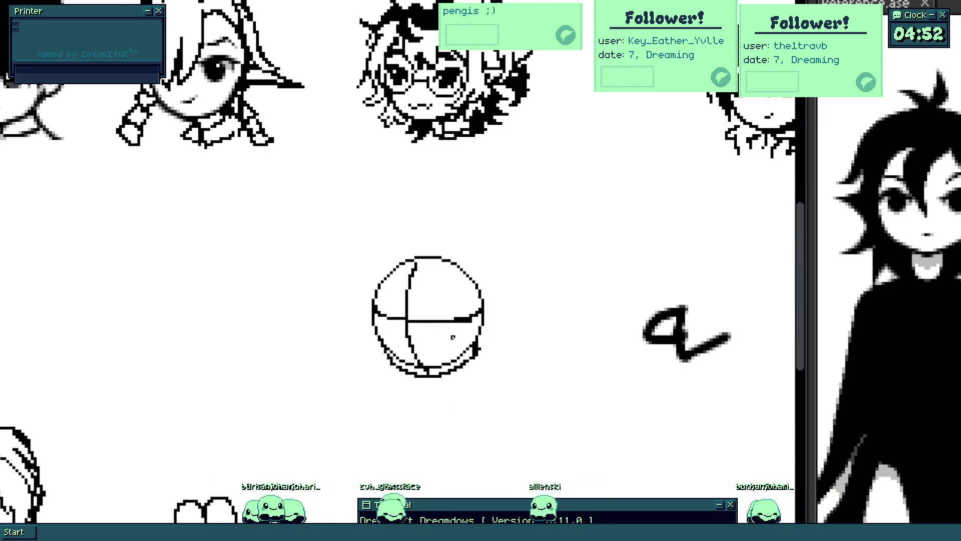
pyautogui.scroll(3, 452, 324)
pyautogui.scroll(1, 429, 305)
pyautogui.moveTo(388, 311)
pyautogui.mouseDown()
pyautogui.moveTo(436, 299)
pyautogui.moveTo(389, 315)
pyautogui.moveTo(436, 286)
pyautogui.moveTo(344, 288)
pyautogui.mouseUp()
pyautogui.hotkey('ctrl', 'z')
pyautogui.hotkey('ctrl', 'z')
pyautogui.moveTo(278, 274); pyautogui.dragTo(225, 264)
pyautogui.scroll(-3, 273, 303)
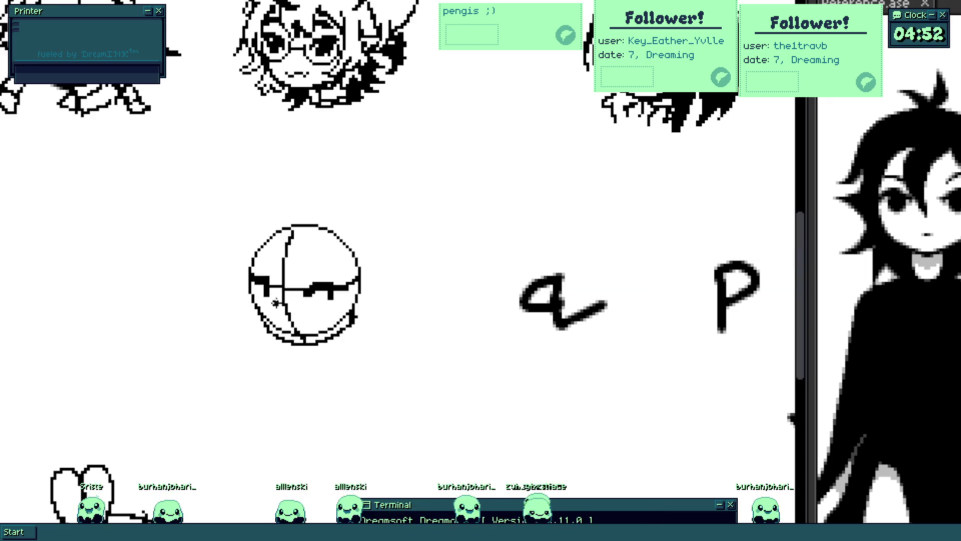
pyautogui.scroll(1, 300, 234)
pyautogui.scroll(2, 277, 255)
# - Paint hair strands left of the vertical line, a spiky stroke above the circle and curls on its left
pyautogui.moveTo(251, 248); pyautogui.dragTo(259, 338)
pyautogui.hotkey('ctrl', 'z')
pyautogui.moveTo(246, 229)
pyautogui.mouseDown()
pyautogui.moveTo(270, 342)
pyautogui.moveTo(368, 299)
pyautogui.mouseUp()
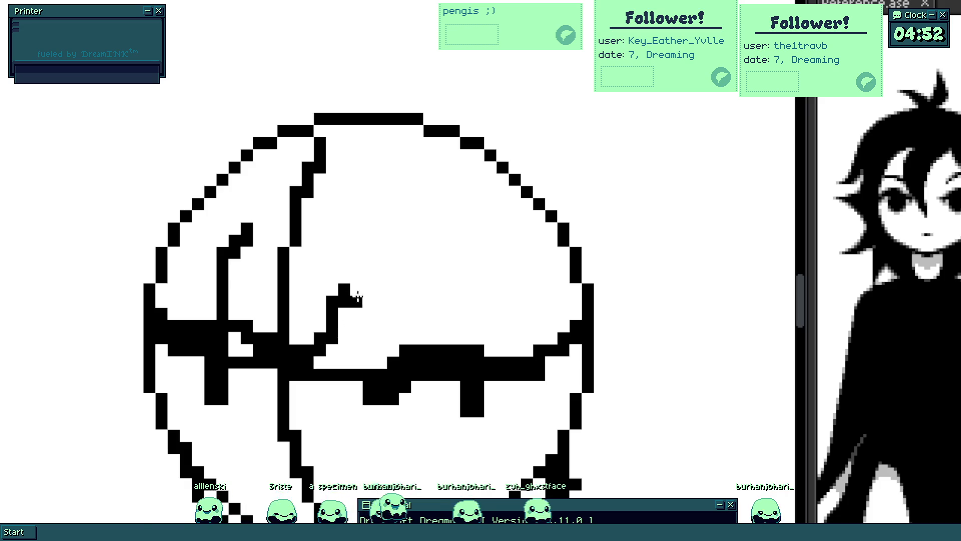
pyautogui.scroll(-1, 298, 215)
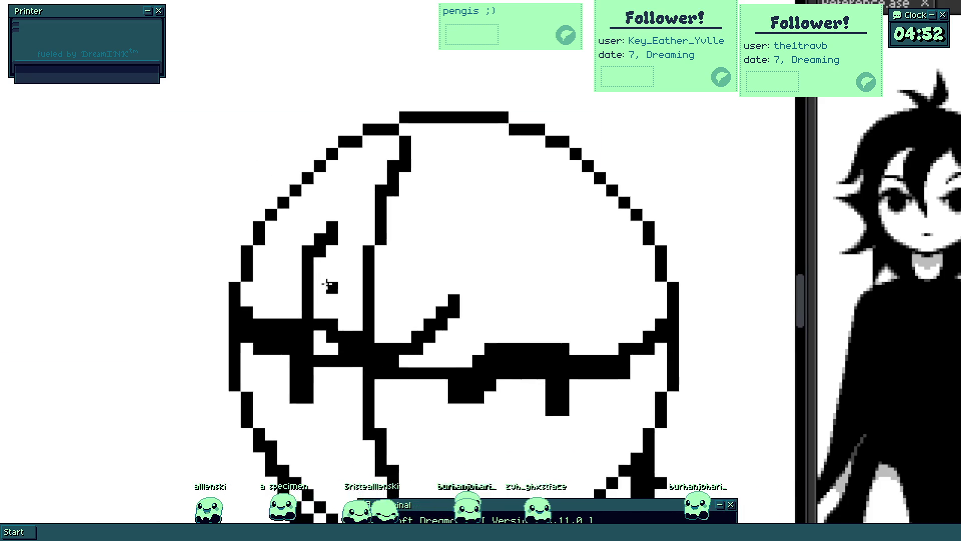
pyautogui.scroll(2, 315, 285)
pyautogui.moveTo(225, 188)
pyautogui.mouseDown()
pyautogui.moveTo(225, 272)
pyautogui.moveTo(279, 318)
pyautogui.moveTo(300, 323)
pyautogui.mouseUp()
pyautogui.scroll(-2, 269, 322)
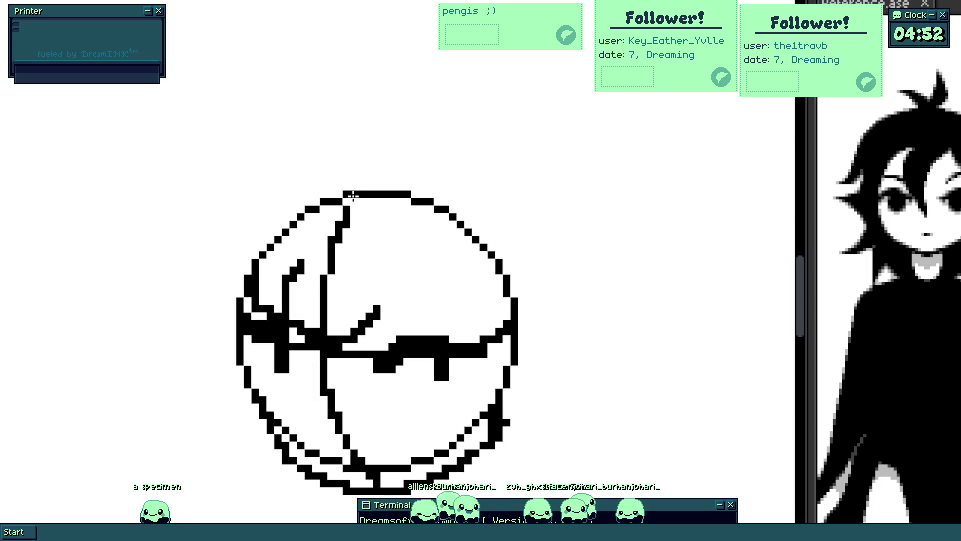
pyautogui.moveTo(319, 156); pyautogui.dragTo(272, 180)
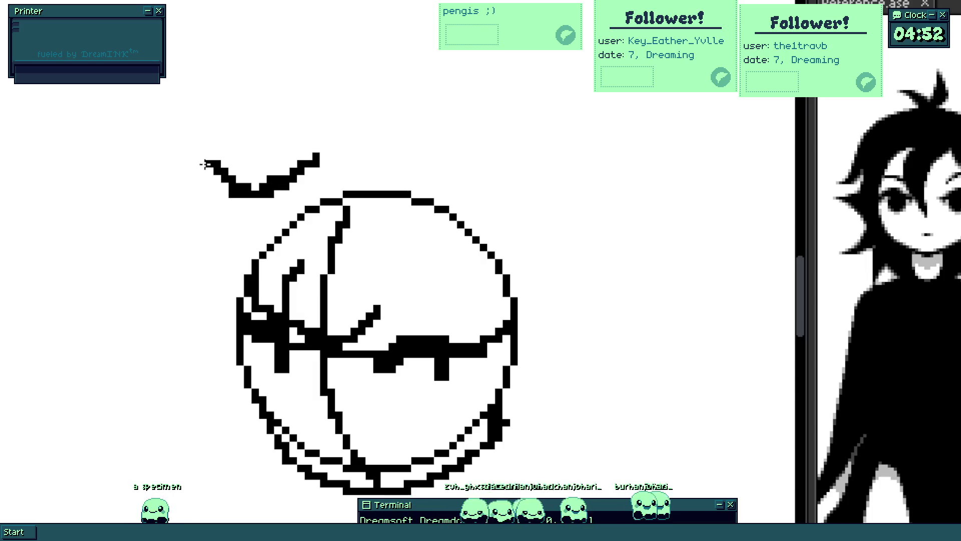
pyautogui.scroll(-1, 172, 218)
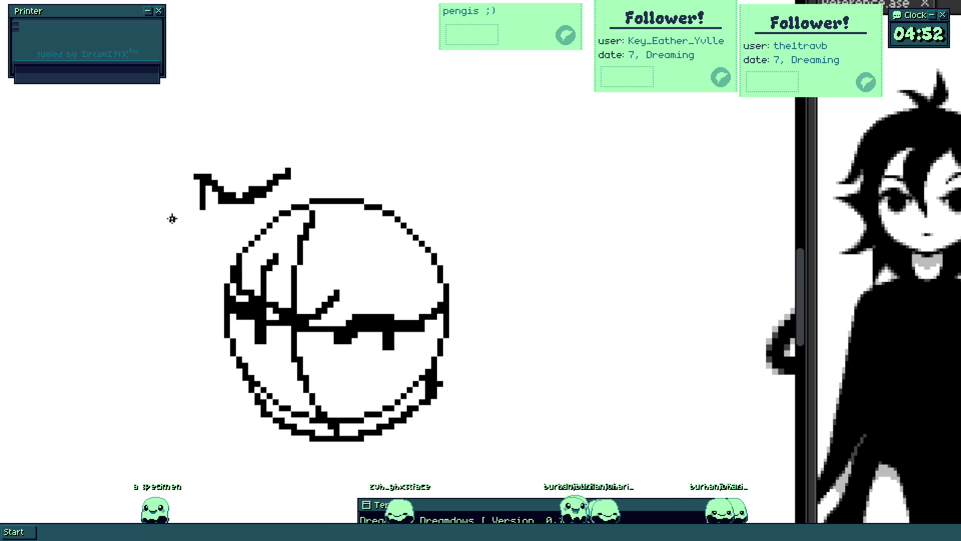
pyautogui.moveTo(204, 232)
pyautogui.mouseDown()
pyautogui.moveTo(180, 226)
pyautogui.moveTo(151, 255)
pyautogui.moveTo(196, 294)
pyautogui.moveTo(173, 335)
pyautogui.mouseUp()
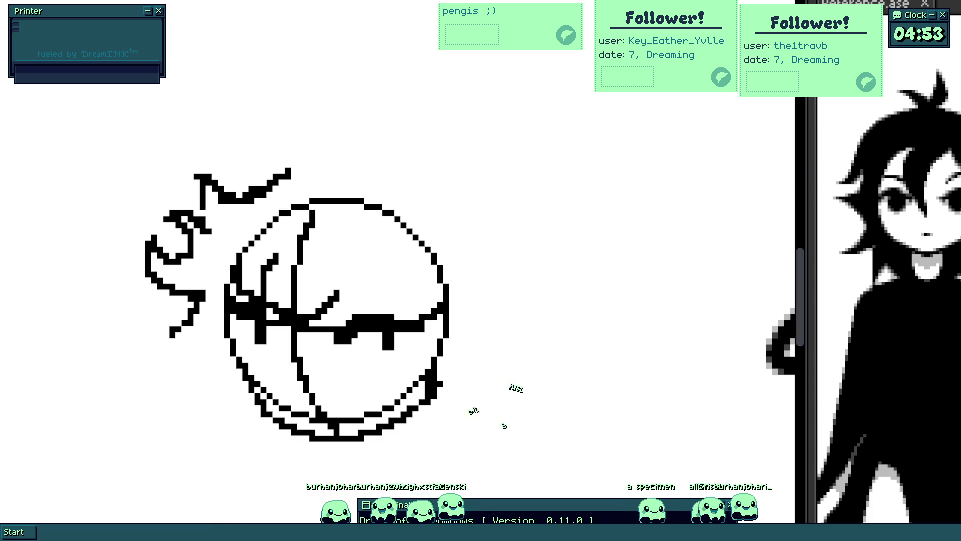
pyautogui.scroll(-5, 398, 225)
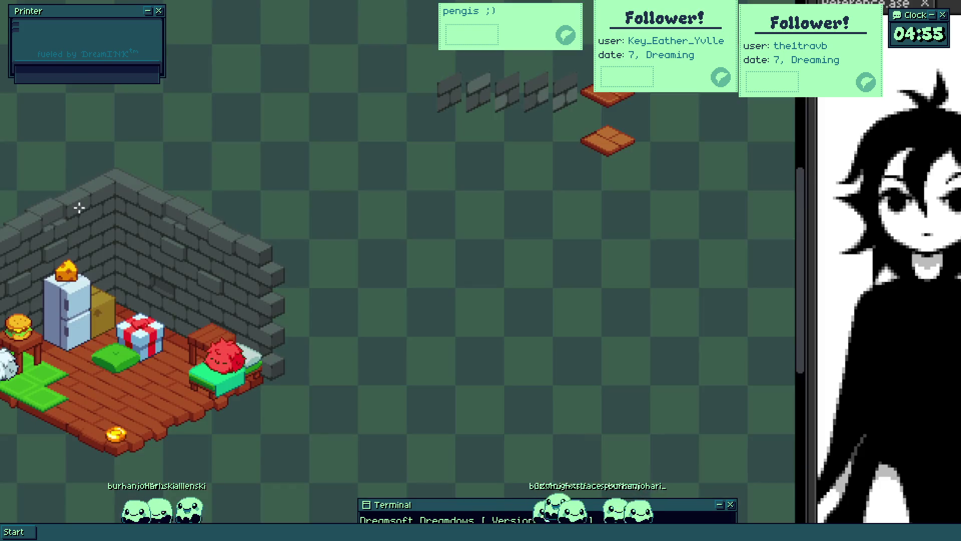
# - Bring the room scene's left side into view, then close the reference file (Ctrl+W)
pyautogui.moveTo(119, 292); pyautogui.dragTo(300, 256)
pyautogui.scroll(-3, 429, 277)
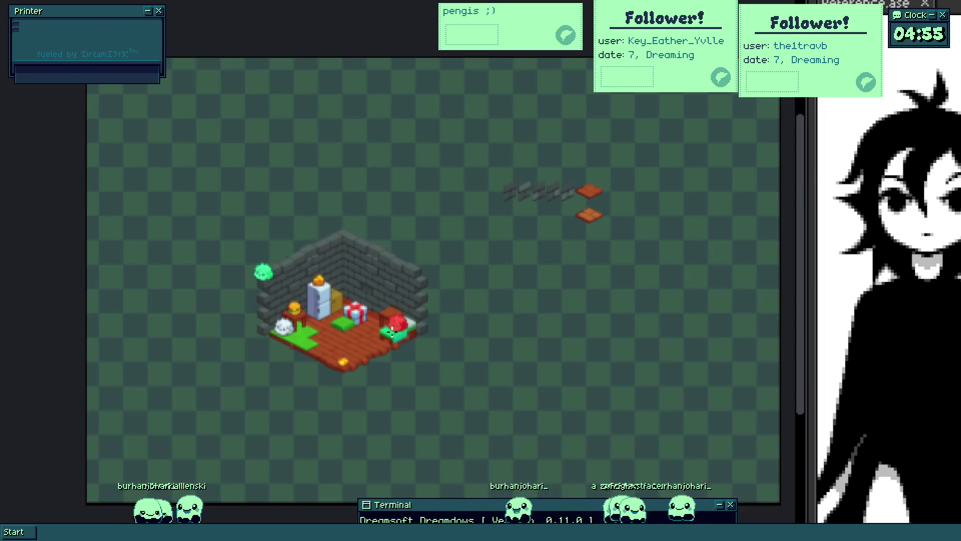
pyautogui.scroll(5, 428, 277)
pyautogui.scroll(-1, 489, 276)
pyautogui.scroll(-1, 429, 277)
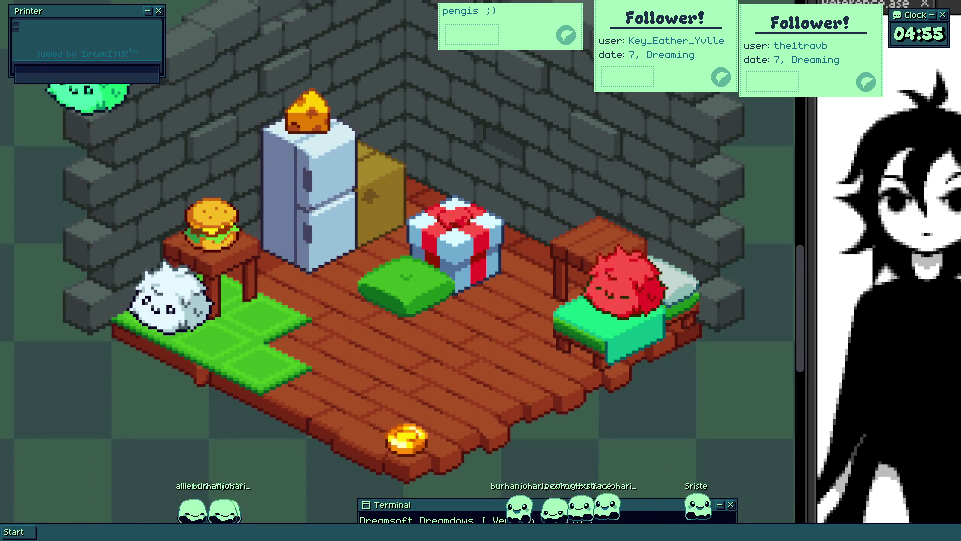
pyautogui.hotkey('ctrl', 'w')
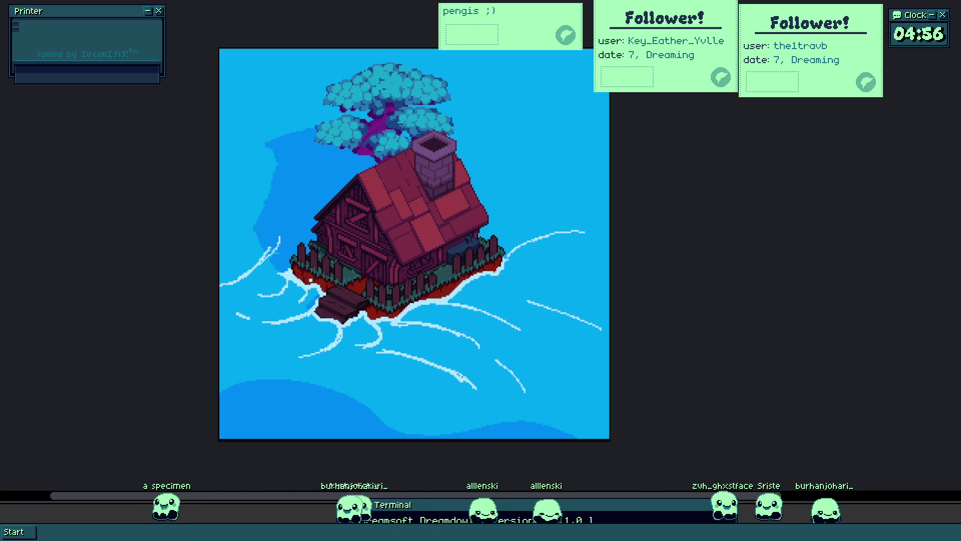
pyautogui.scroll(2, 515, 399)
# - Pan the zoomed house image across its upper-left area, roof and chimney
pyautogui.moveTo(400, 256)
pyautogui.mouseDown()
pyautogui.moveTo(440, 275)
pyautogui.moveTo(515, 283)
pyautogui.mouseUp()
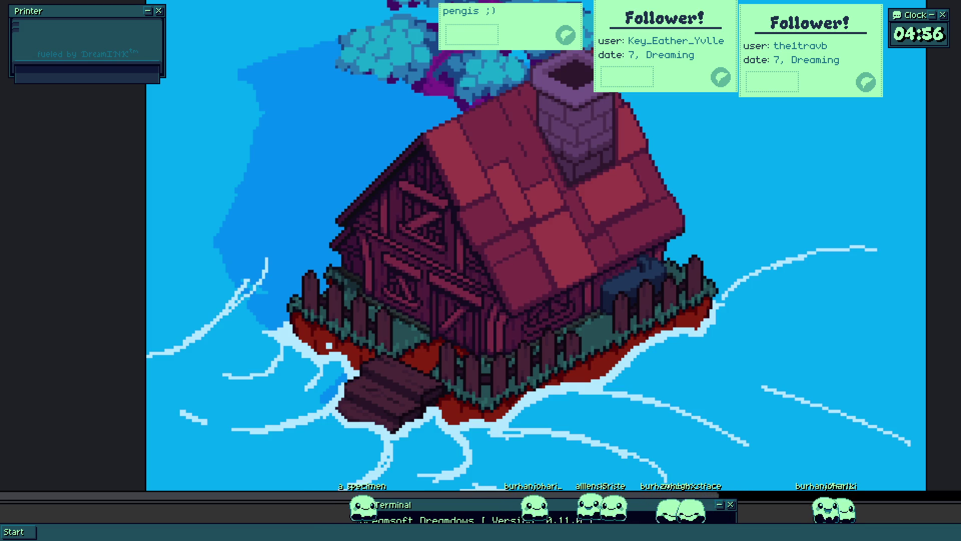
pyautogui.scroll(1, 532, 168)
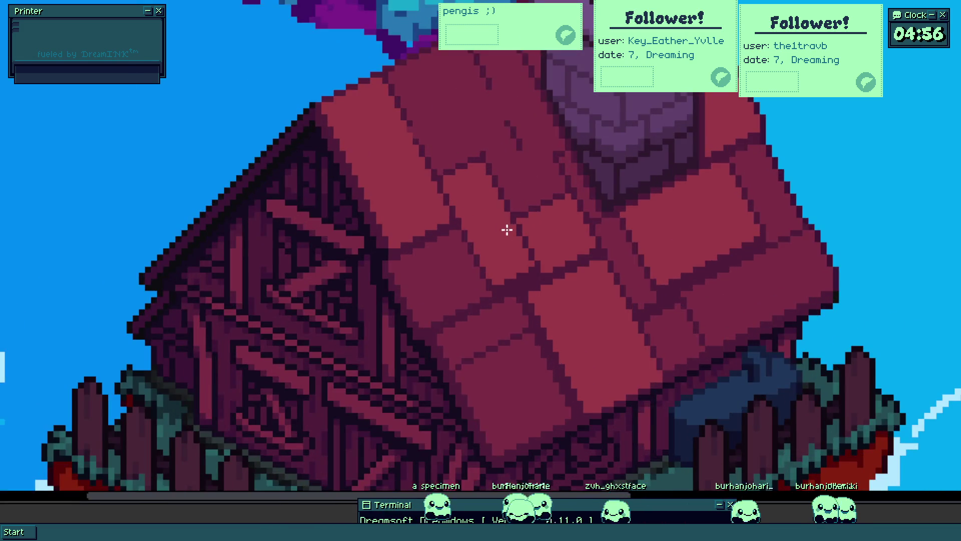
pyautogui.scroll(1, 557, 156)
pyautogui.scroll(1, 474, 214)
pyautogui.scroll(1, 451, 237)
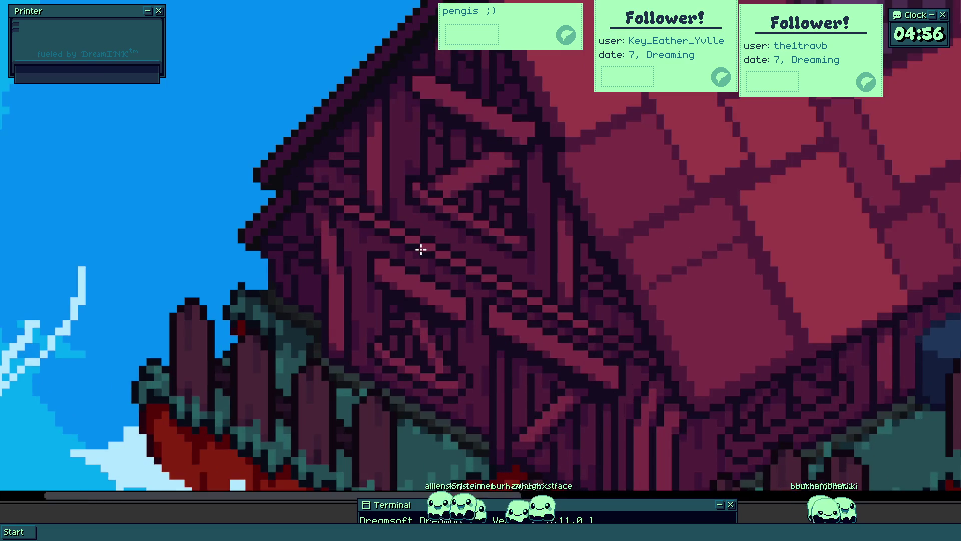
pyautogui.moveTo(412, 332); pyautogui.dragTo(456, 177)
pyautogui.scroll(-1, 455, 178)
pyautogui.scroll(-2, 456, 178)
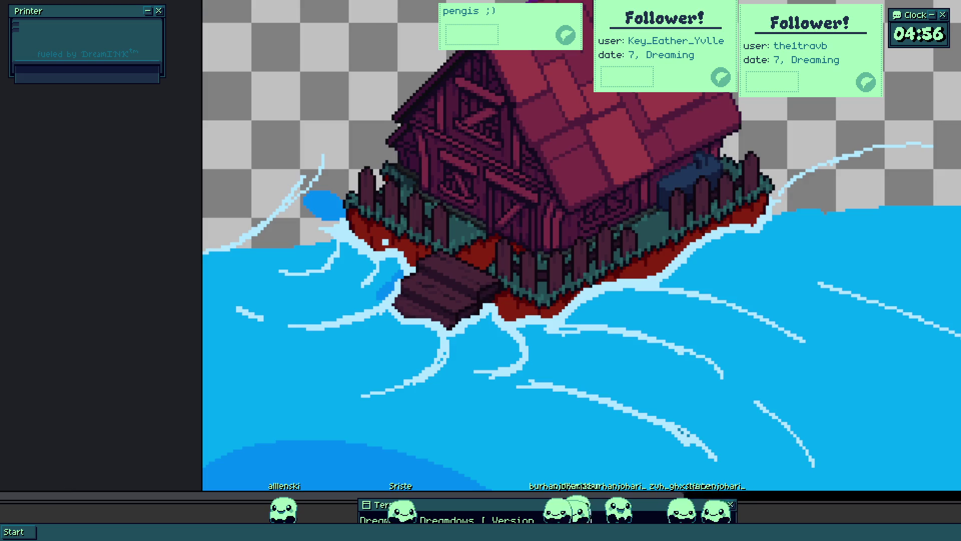
pyautogui.moveTo(422, 263); pyautogui.dragTo(327, 381)
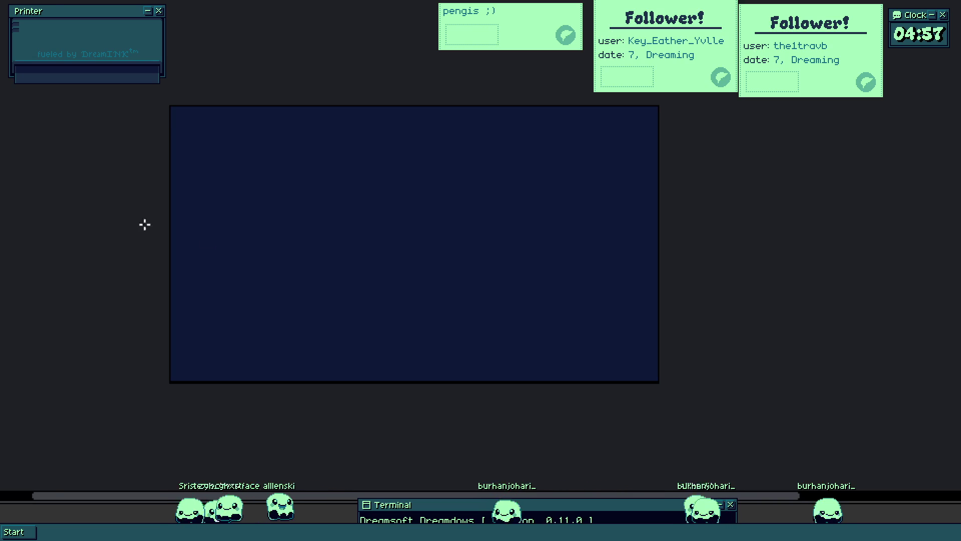
# - Draw green diagonal lines forming a closed isometric diamond outline
pyautogui.moveTo(418, 228); pyautogui.dragTo(521, 247)
pyautogui.moveTo(327, 183)
pyautogui.mouseDown()
pyautogui.moveTo(442, 236)
pyautogui.moveTo(378, 208)
pyautogui.mouseUp()
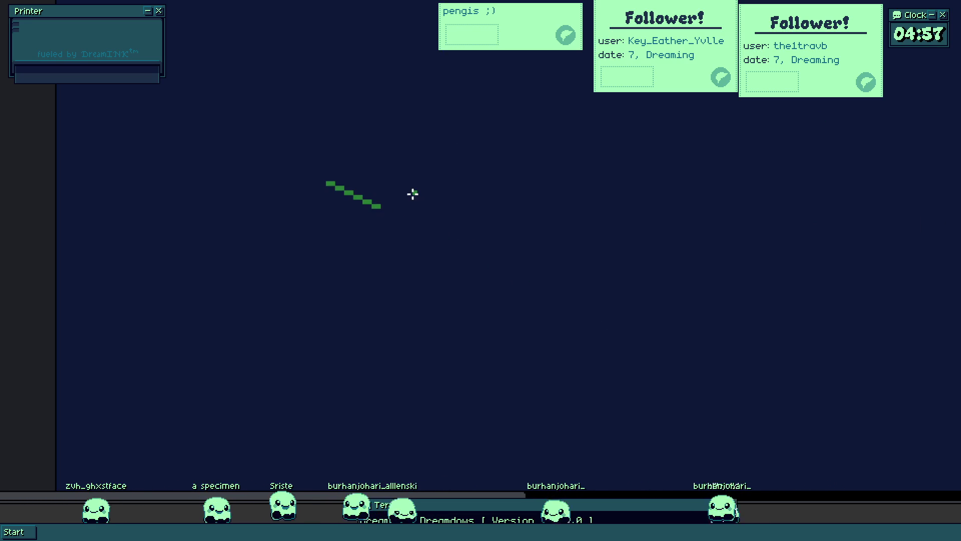
pyautogui.moveTo(242, 221)
pyautogui.mouseDown()
pyautogui.moveTo(434, 129)
pyautogui.moveTo(581, 237)
pyautogui.moveTo(617, 246)
pyautogui.mouseUp()
pyautogui.moveTo(479, 296); pyautogui.dragTo(562, 238)
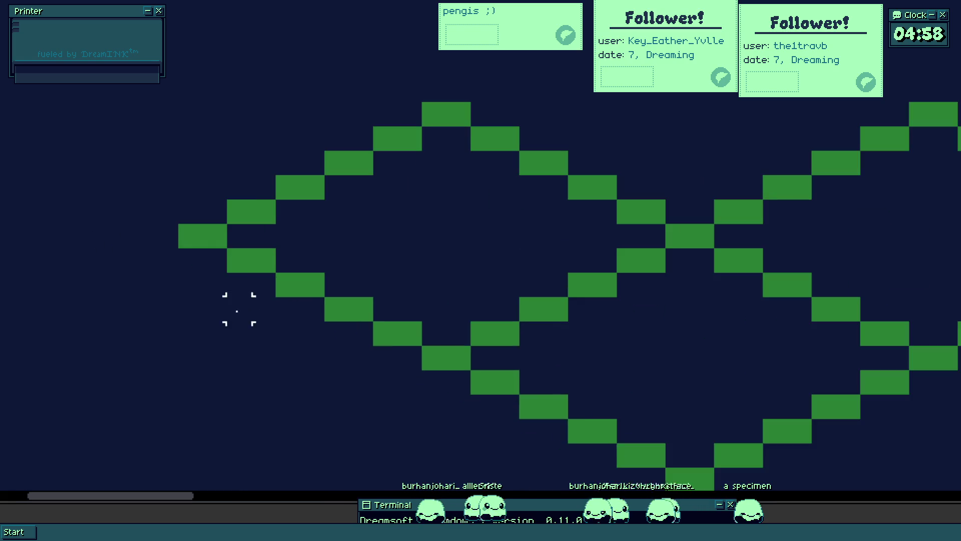
pyautogui.scroll(3, 199, 274)
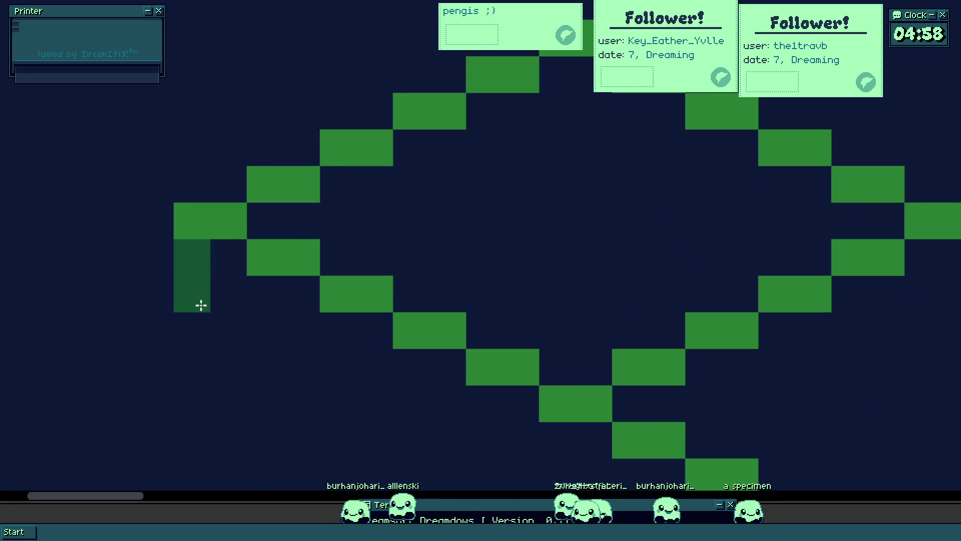
pyautogui.scroll(-3, 204, 304)
# - Draw a dark green vertical edge from the left tip, then lasso the lower drawing and shift it up
pyautogui.moveTo(200, 275)
pyautogui.mouseDown()
pyautogui.moveTo(207, 389)
pyautogui.moveTo(321, 458)
pyautogui.moveTo(326, 292)
pyautogui.moveTo(329, 315)
pyautogui.moveTo(312, 308)
pyautogui.moveTo(354, 454)
pyautogui.moveTo(321, 452)
pyautogui.moveTo(408, 409)
pyautogui.mouseUp()
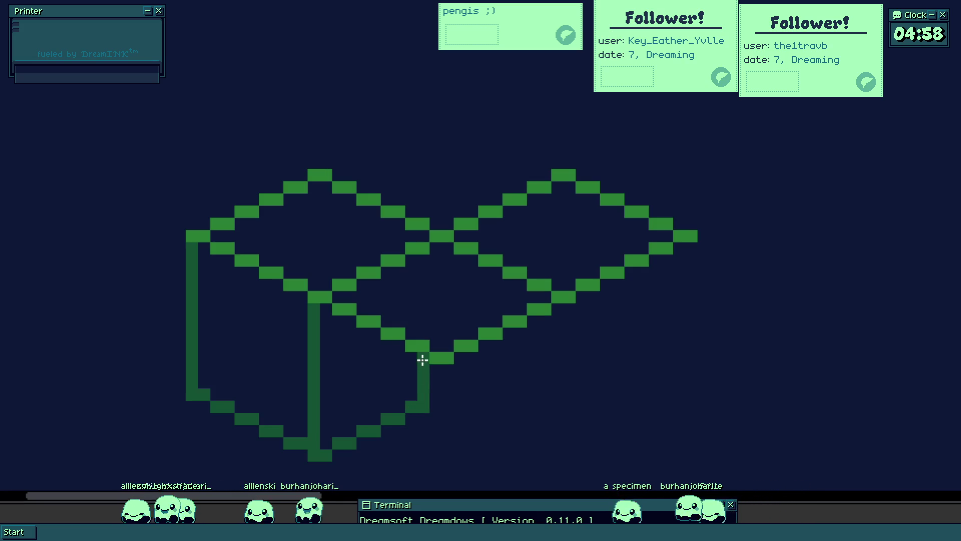
pyautogui.scroll(-2, 354, 333)
pyautogui.scroll(2, 303, 298)
pyautogui.click(301, 297)
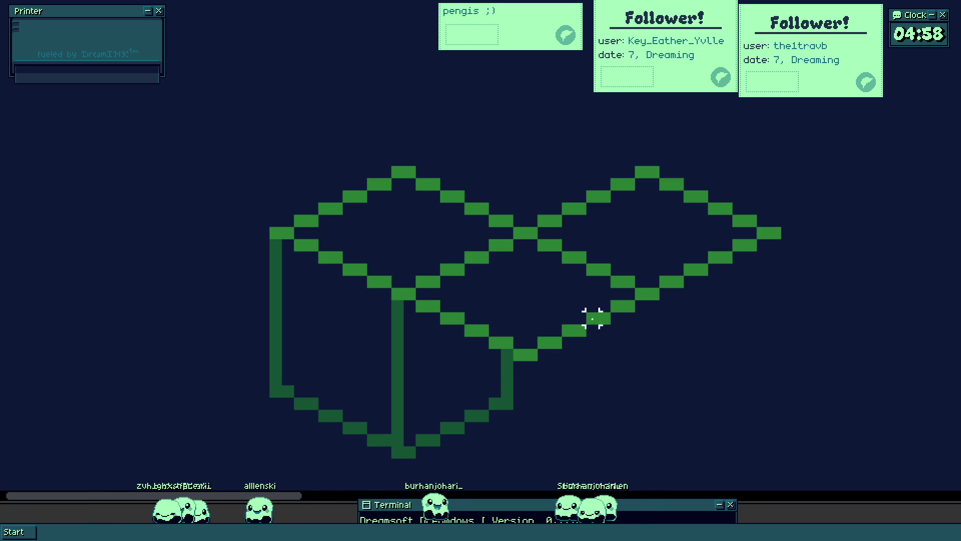
pyautogui.moveTo(537, 408)
pyautogui.mouseDown()
pyautogui.moveTo(489, 418)
pyautogui.moveTo(473, 392)
pyautogui.mouseUp()
pyautogui.click(493, 268)
pyautogui.scroll(-2, 521, 354)
pyautogui.scroll(2, 489, 345)
pyautogui.moveTo(556, 365)
pyautogui.mouseDown()
pyautogui.moveTo(279, 311)
pyautogui.moveTo(561, 412)
pyautogui.mouseUp()
pyautogui.click(502, 249)
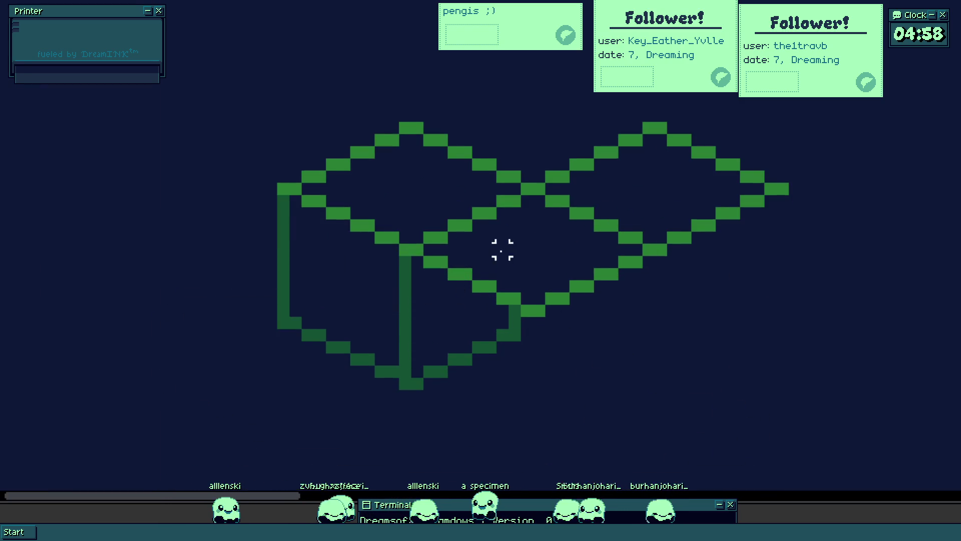
pyautogui.scroll(-3, 508, 292)
pyautogui.scroll(2, 508, 281)
pyautogui.scroll(2, 477, 275)
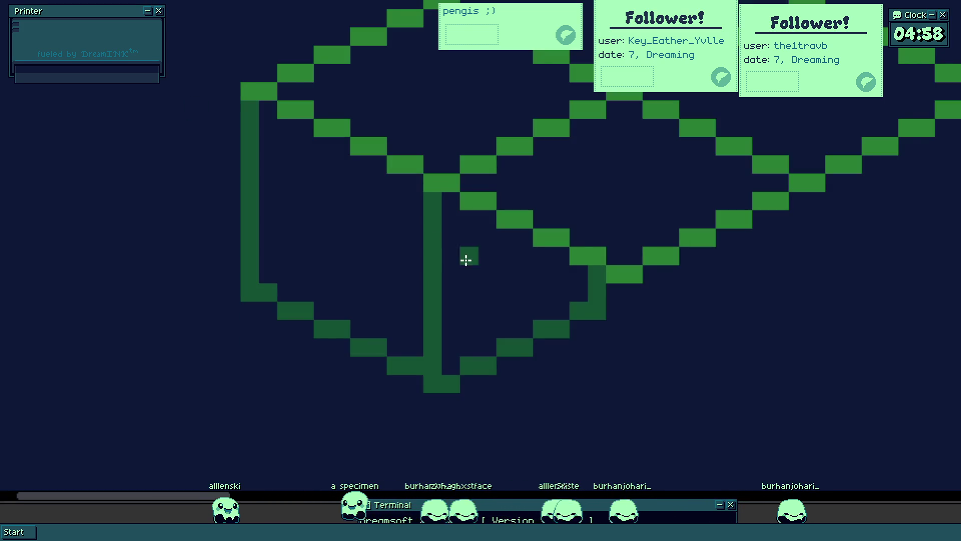
pyautogui.click(466, 259)
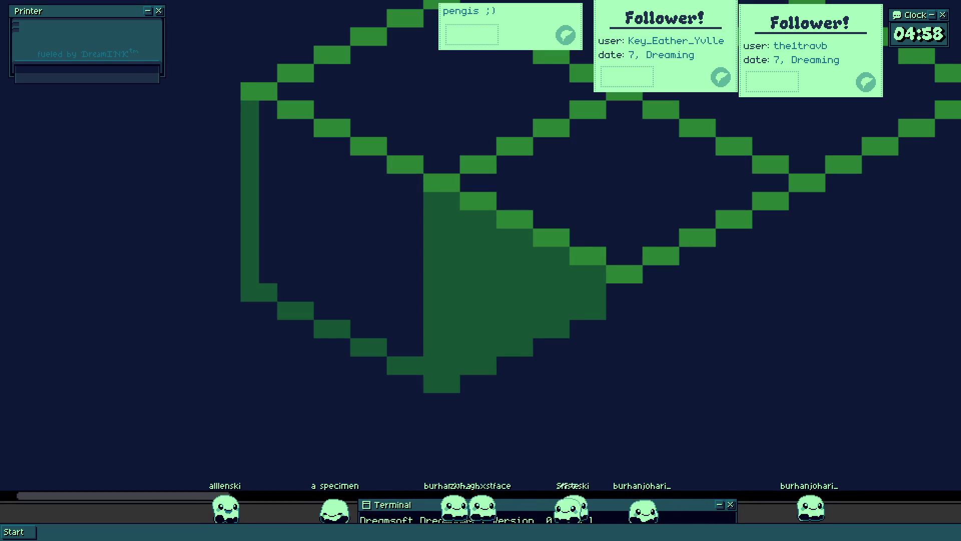
pyautogui.click(420, 98)
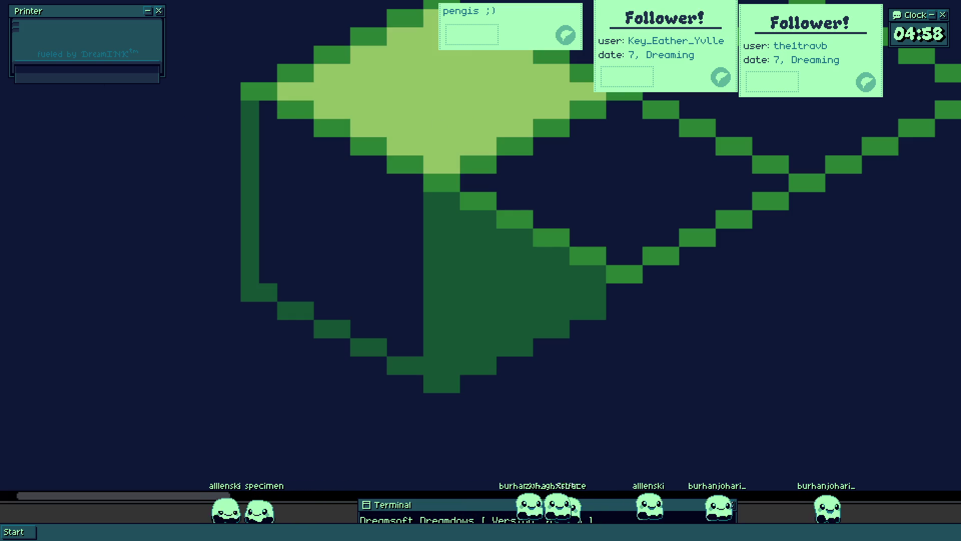
pyautogui.click(320, 253)
pyautogui.scroll(-3, 328, 266)
pyautogui.scroll(1, 327, 266)
pyautogui.scroll(1, 326, 250)
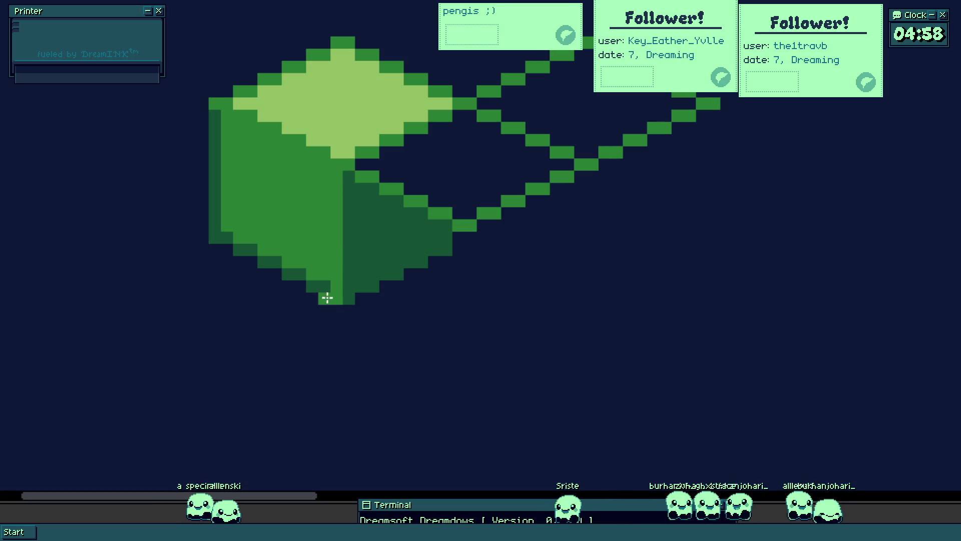
pyautogui.click(304, 282)
pyautogui.hotkey('ctrl', 'z')
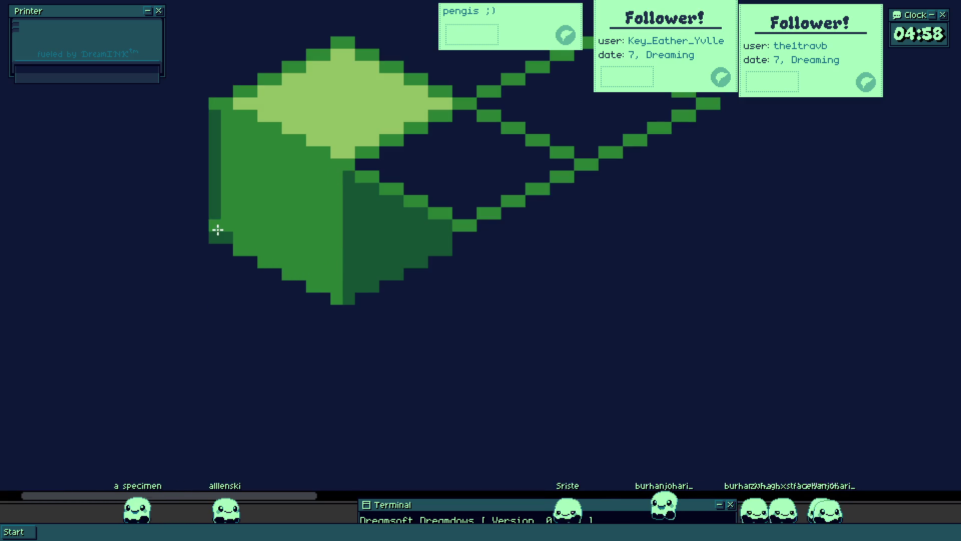
pyautogui.click(218, 230)
pyautogui.scroll(-2, 217, 229)
pyautogui.scroll(-2, 285, 248)
pyautogui.scroll(2, 289, 251)
pyautogui.scroll(2, 233, 140)
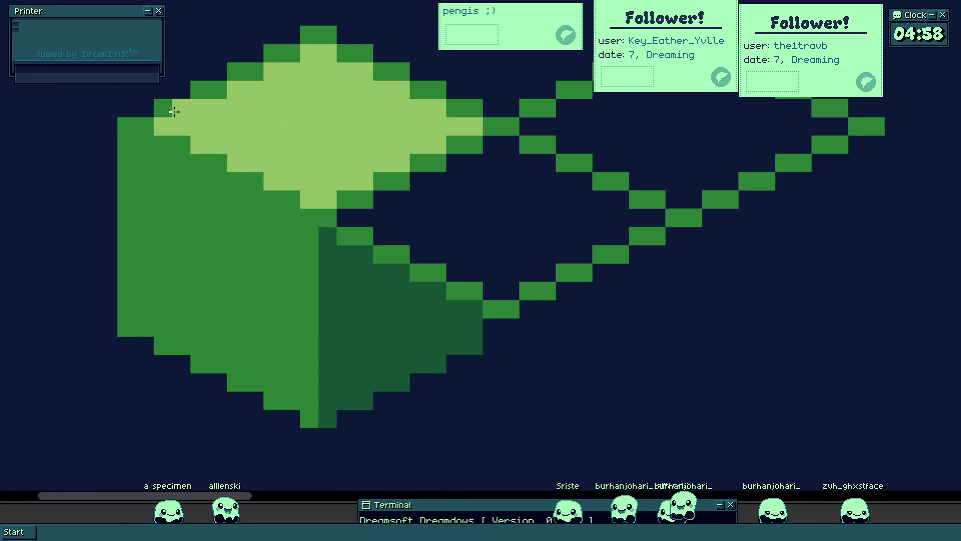
pyautogui.scroll(-3, 288, 232)
pyautogui.scroll(3, 288, 245)
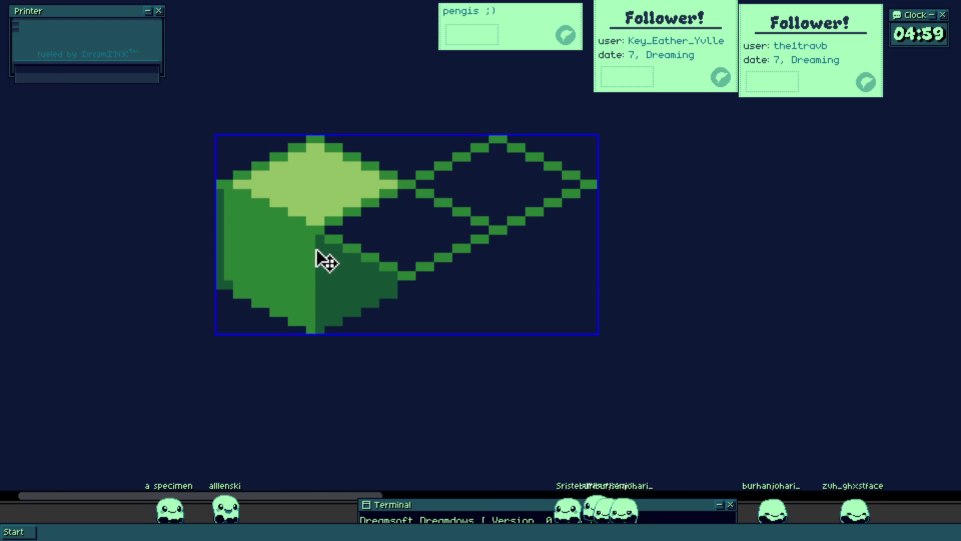
pyautogui.hotkey('ctrl', 'z')
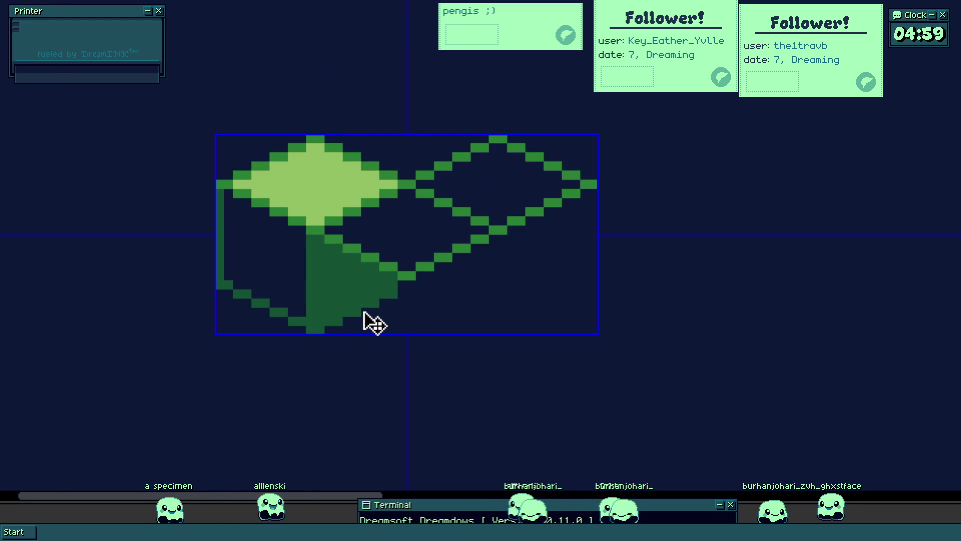
pyautogui.hotkey('ctrl', 'z')
pyautogui.hotkey('ctrl', 'z')
pyautogui.hotkey('ctrl', 'z')
pyautogui.hotkey('ctrl', 'z')
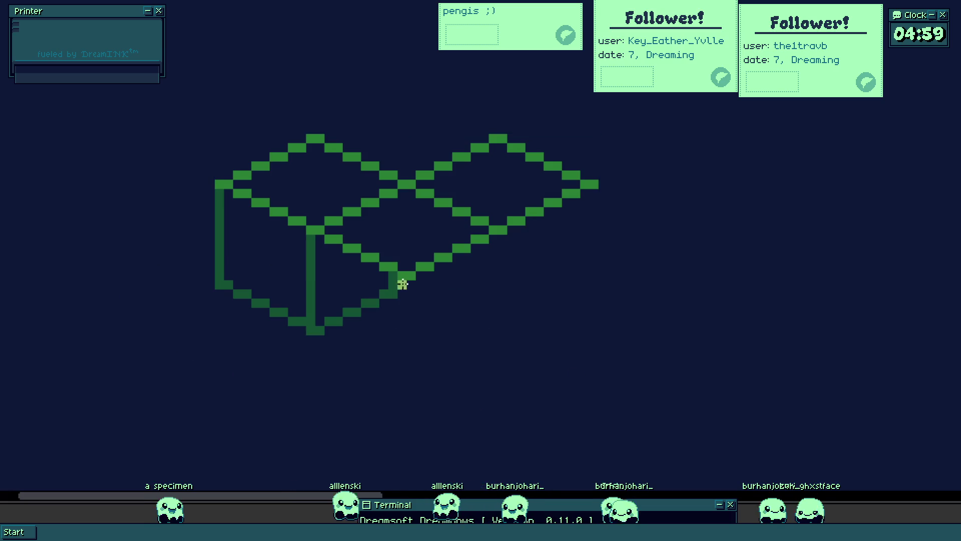
pyautogui.scroll(4, 399, 279)
pyautogui.scroll(-3, 405, 300)
pyautogui.scroll(2, 298, 349)
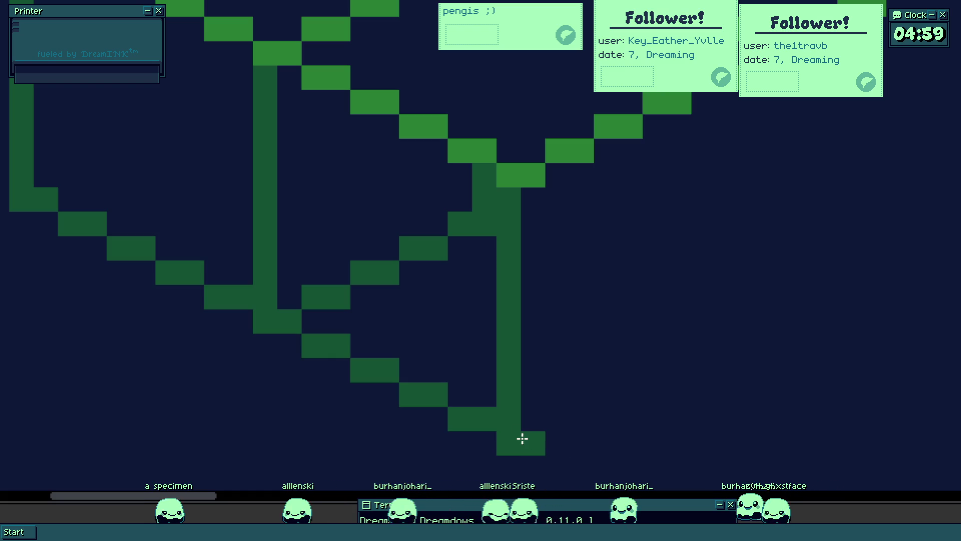
pyautogui.scroll(-2, 523, 438)
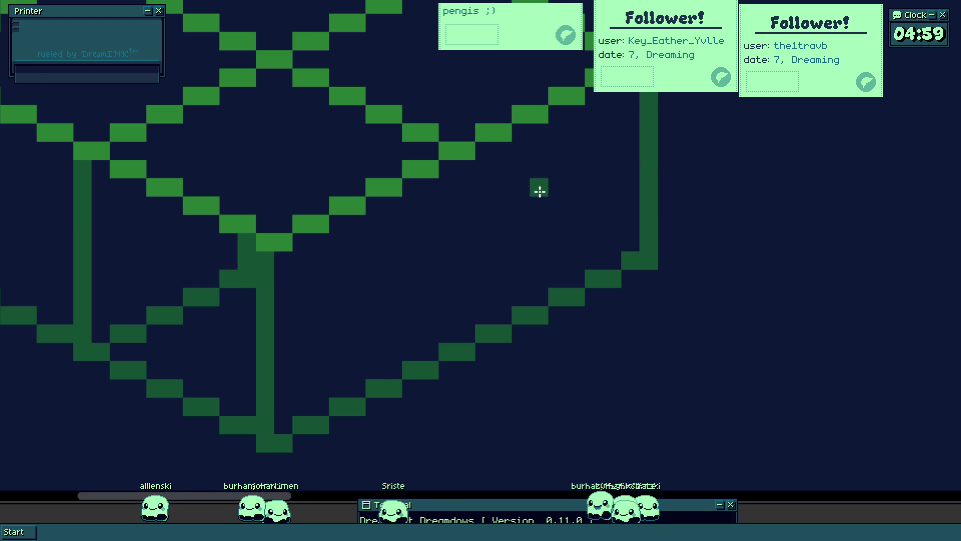
pyautogui.scroll(-5, 540, 207)
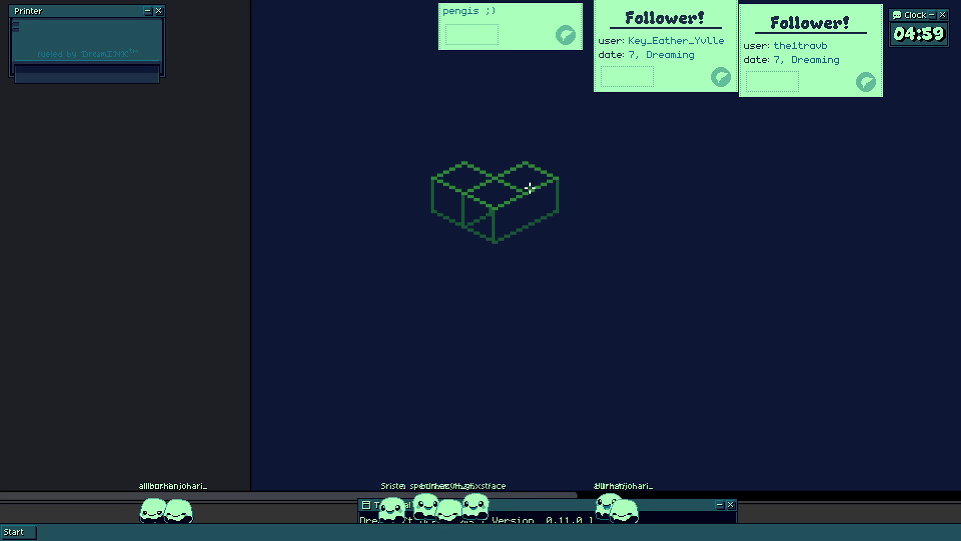
# - Reposition the wireframe box and start sketching a figure above it
pyautogui.moveTo(528, 188); pyautogui.dragTo(393, 241)
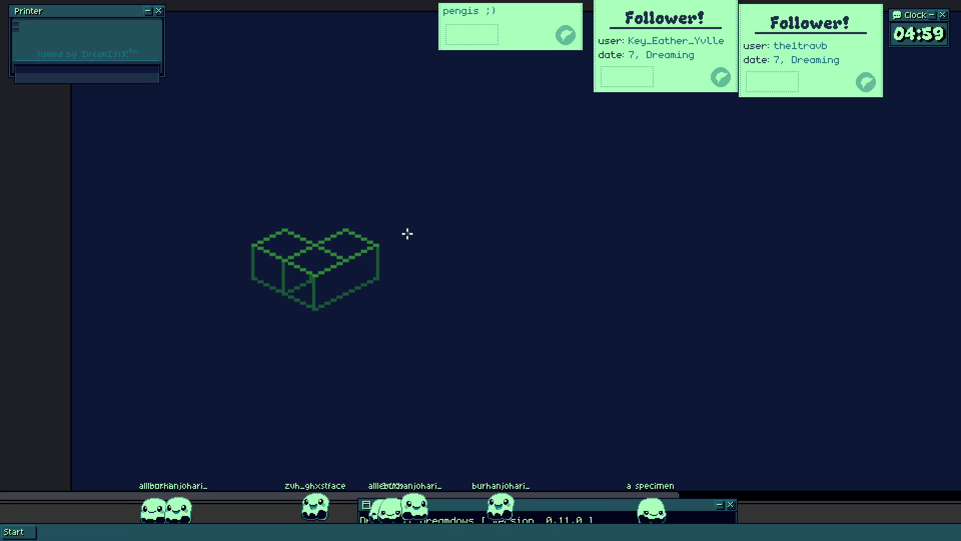
pyautogui.scroll(2, 348, 222)
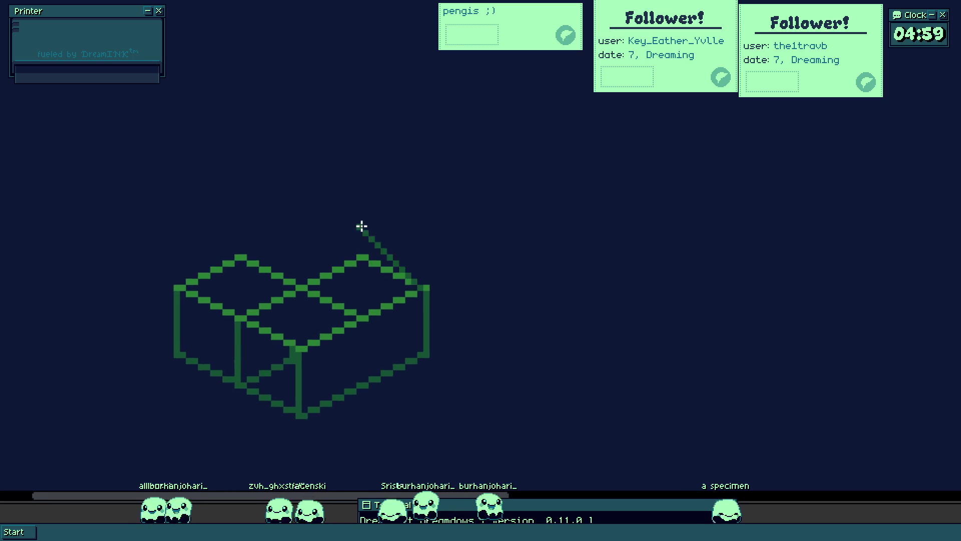
pyautogui.scroll(1, 361, 225)
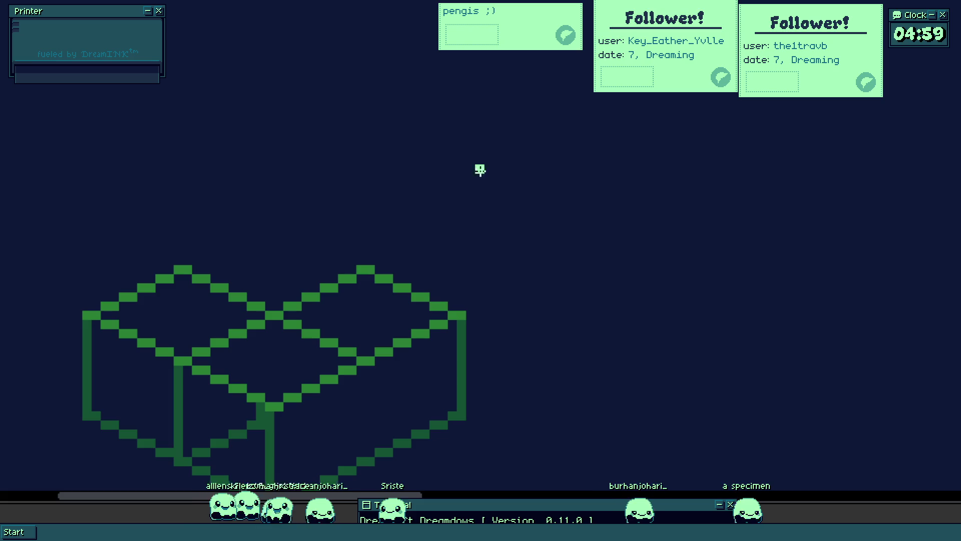
pyautogui.moveTo(353, 89)
pyautogui.mouseDown()
pyautogui.moveTo(344, 191)
pyautogui.moveTo(328, 167)
pyautogui.moveTo(372, 199)
pyautogui.moveTo(406, 148)
pyautogui.moveTo(335, 155)
pyautogui.moveTo(343, 118)
pyautogui.moveTo(340, 135)
pyautogui.moveTo(390, 161)
pyautogui.moveTo(367, 127)
pyautogui.moveTo(343, 173)
pyautogui.moveTo(363, 196)
pyautogui.mouseUp()
pyautogui.scroll(1, 344, 191)
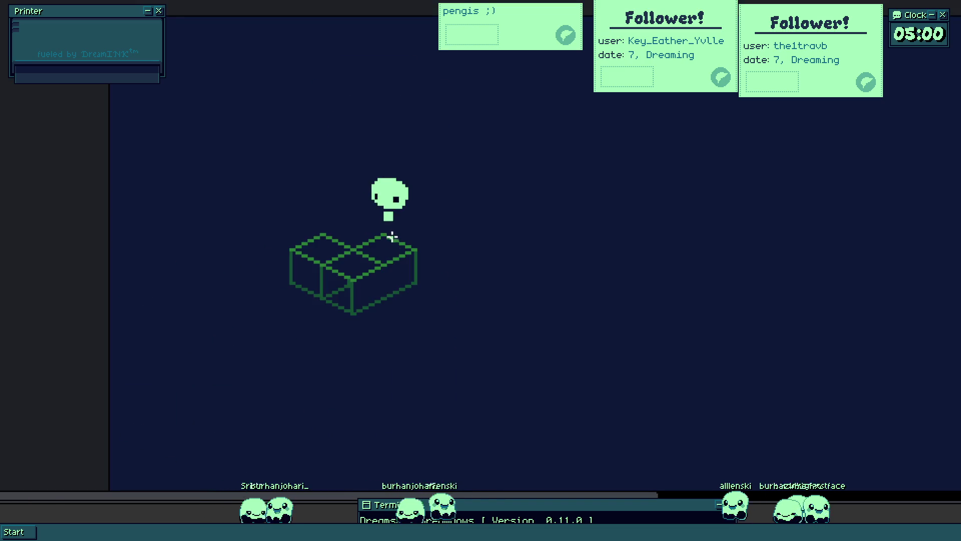
# - Move the character down onto the box and add body pixels on its right side
pyautogui.moveTo(404, 179)
pyautogui.mouseDown()
pyautogui.moveTo(393, 281)
pyautogui.moveTo(404, 266)
pyautogui.mouseUp()
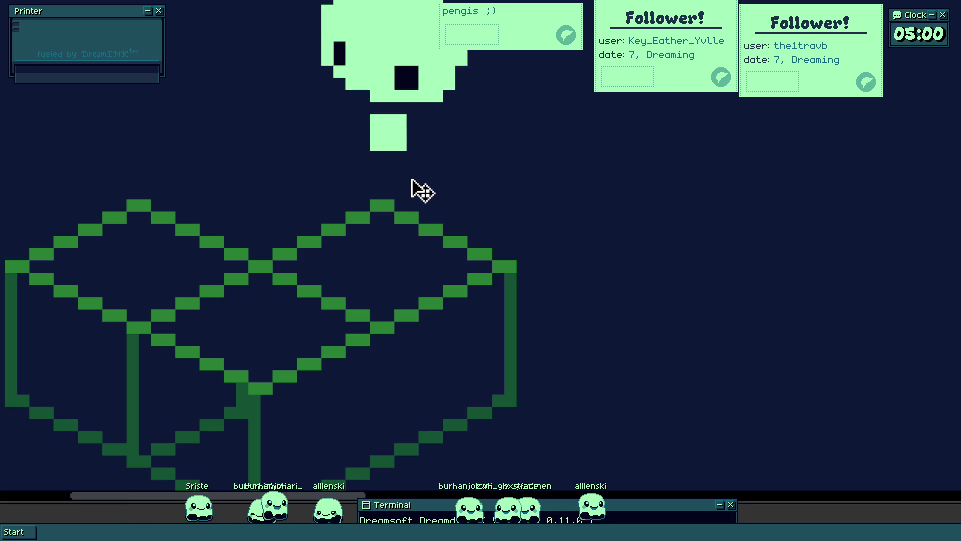
pyautogui.click(358, 180)
pyautogui.moveTo(408, 203); pyautogui.dragTo(429, 198)
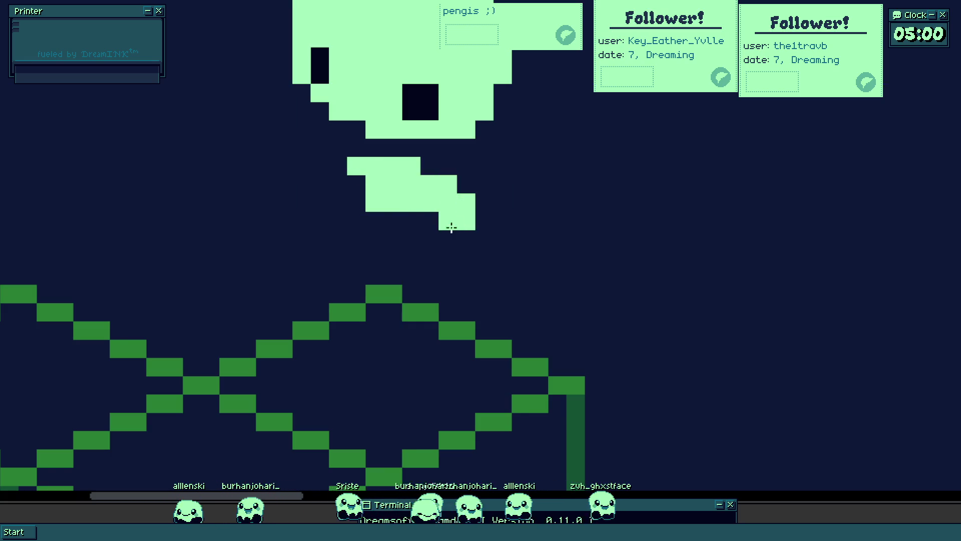
pyautogui.scroll(-3, 451, 213)
pyautogui.scroll(2, 252, 172)
pyautogui.scroll(1, 256, 165)
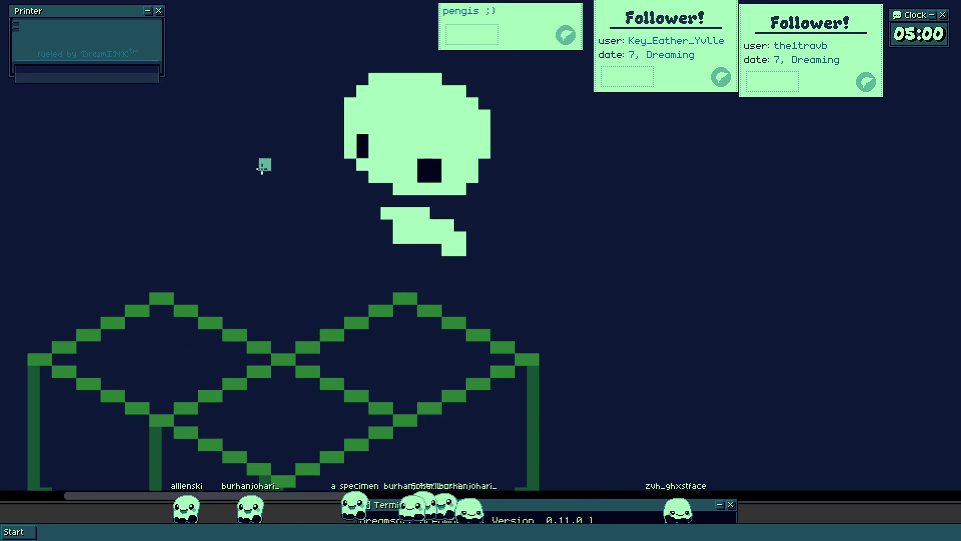
# - Recolour the body teal and extend it down, undoing the extra teal block and leg stroke
pyautogui.click(421, 229)
pyautogui.moveTo(402, 260)
pyautogui.mouseDown()
pyautogui.moveTo(386, 232)
pyautogui.moveTo(403, 318)
pyautogui.moveTo(430, 304)
pyautogui.moveTo(433, 253)
pyautogui.moveTo(410, 313)
pyautogui.mouseUp()
pyautogui.hotkey('ctrl', 'z')
pyautogui.scroll(2, 448, 267)
pyautogui.press('e')
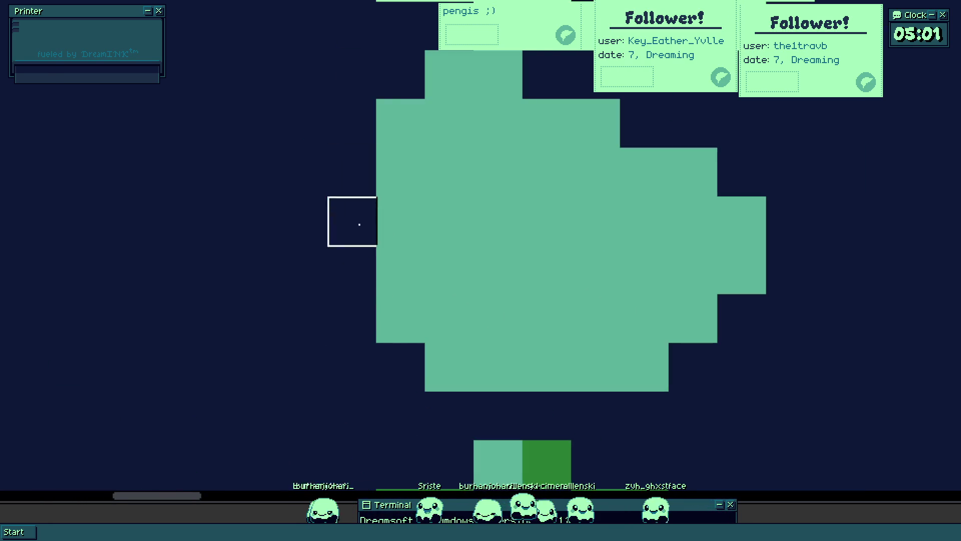
# - Erase tiles from the teal shirt, undo one erase, and shade the shirt's left side dark teal
pyautogui.moveTo(401, 318)
pyautogui.mouseDown()
pyautogui.moveTo(448, 367)
pyautogui.moveTo(692, 367)
pyautogui.moveTo(742, 271)
pyautogui.moveTo(686, 345)
pyautogui.mouseUp()
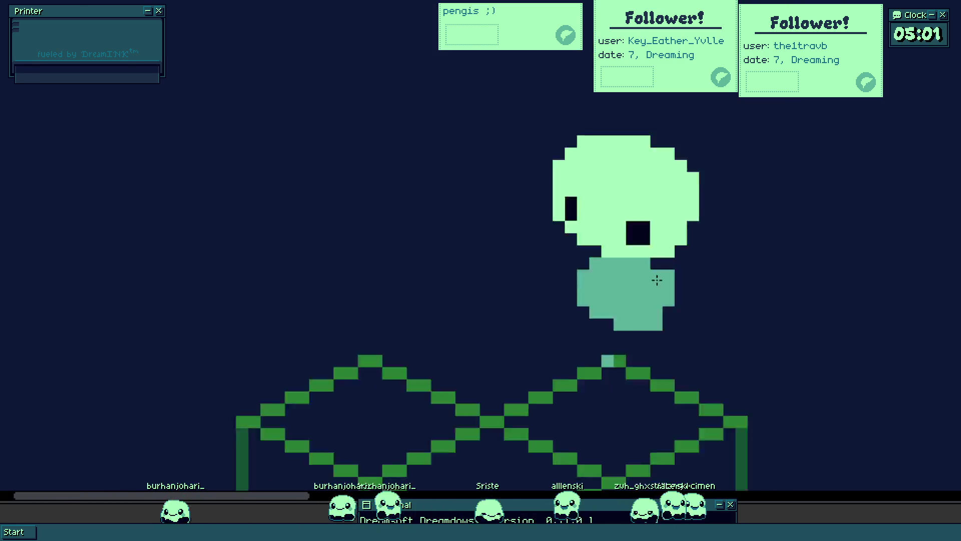
pyautogui.moveTo(598, 316); pyautogui.dragTo(680, 311)
pyautogui.hotkey('ctrl', 'z')
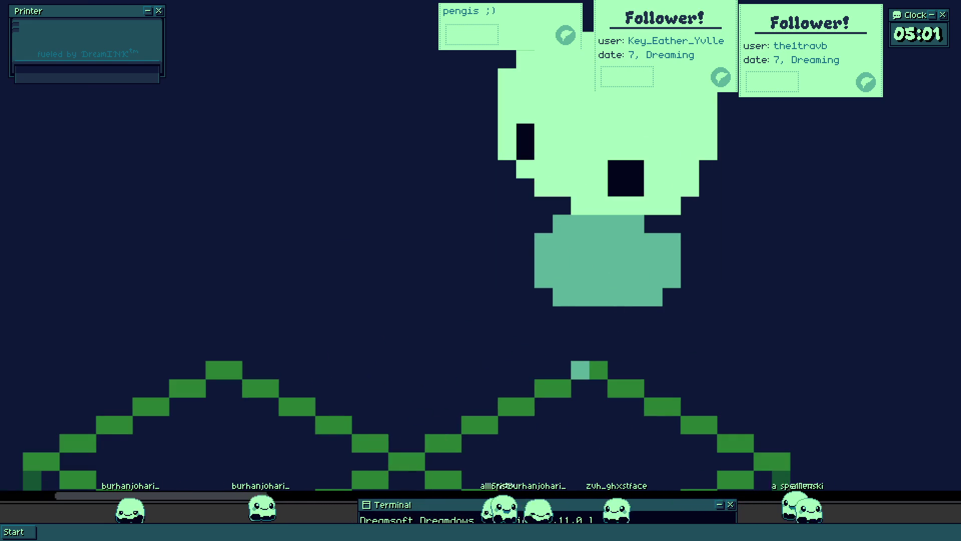
pyautogui.moveTo(593, 252); pyautogui.dragTo(574, 240)
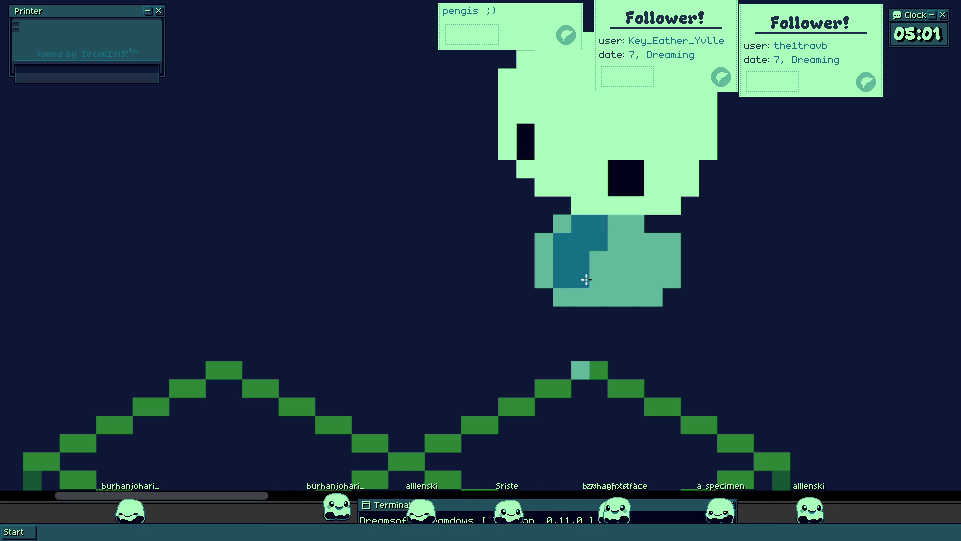
pyautogui.scroll(-3, 582, 296)
pyautogui.scroll(2, 586, 257)
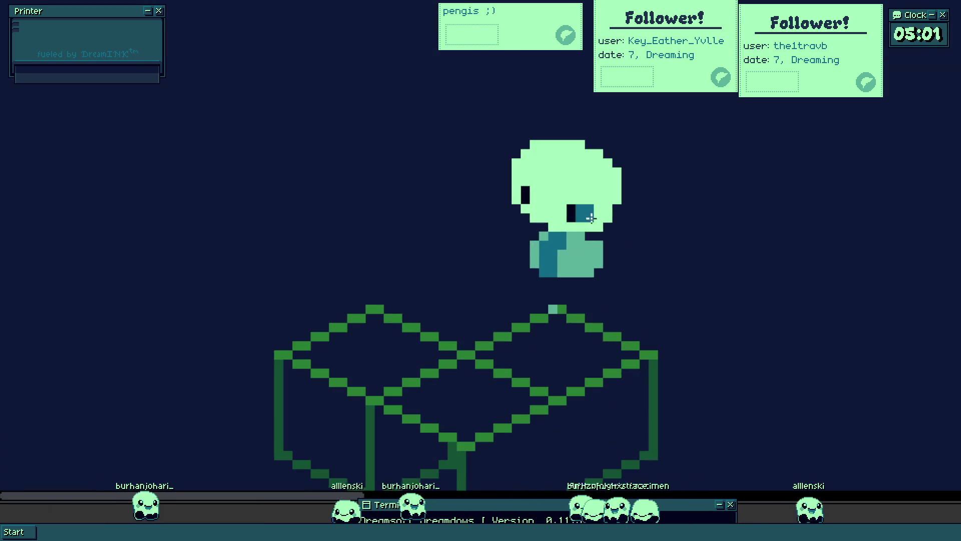
pyautogui.scroll(2, 558, 201)
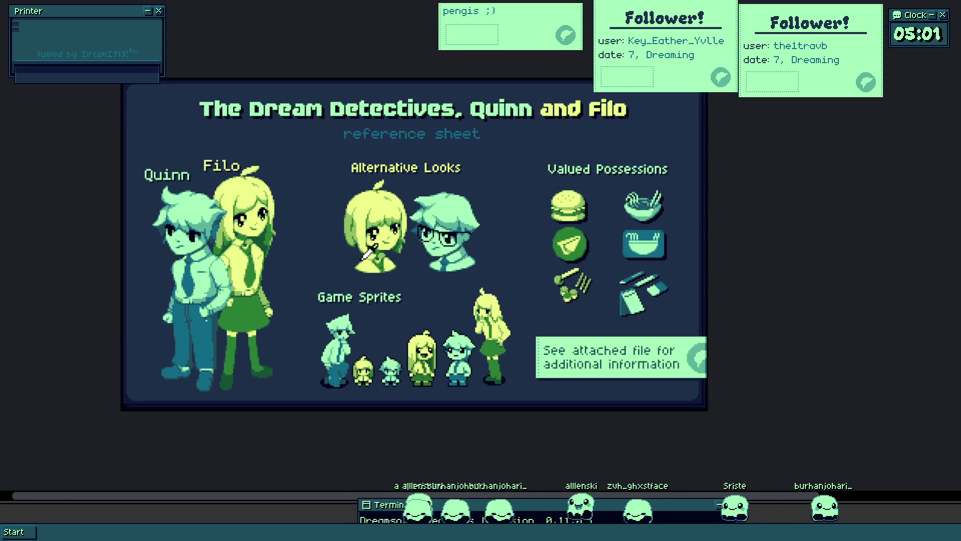
pyautogui.scroll(3, 451, 225)
# - Dock the reference sheet beside the sprite and reframe it to show the full characters
pyautogui.moveTo(264, 189); pyautogui.dragTo(455, 188)
pyautogui.scroll(-1, 442, 227)
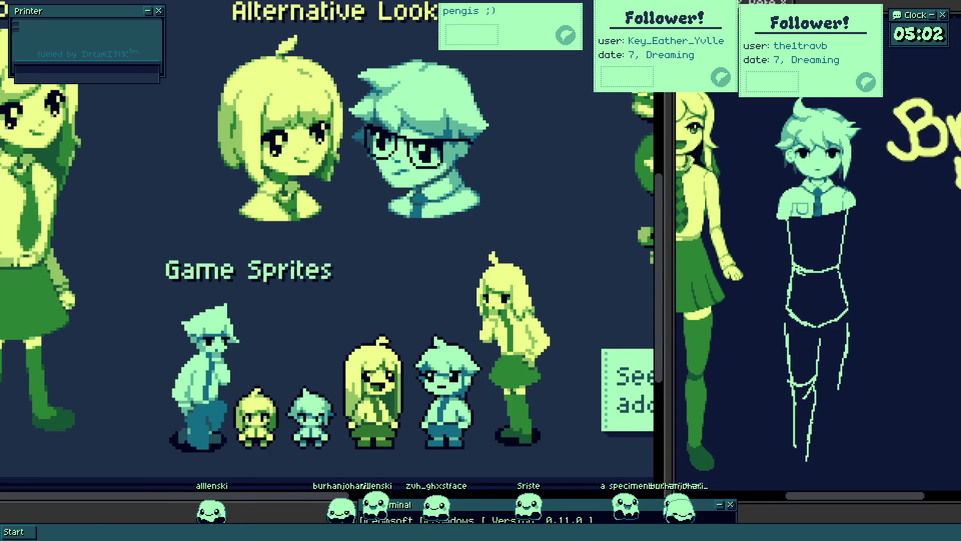
pyautogui.moveTo(799, 214); pyautogui.dragTo(845, 476)
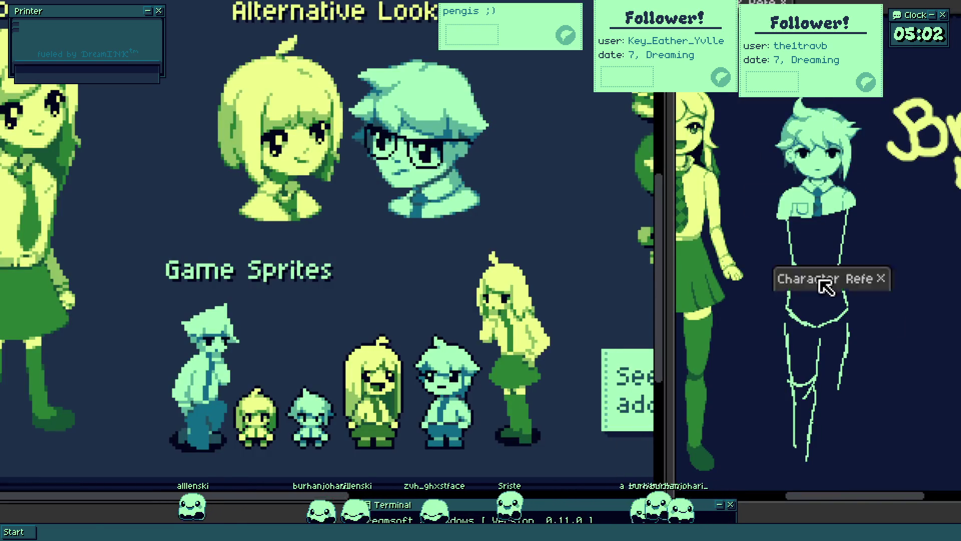
pyautogui.scroll(-3, 867, 160)
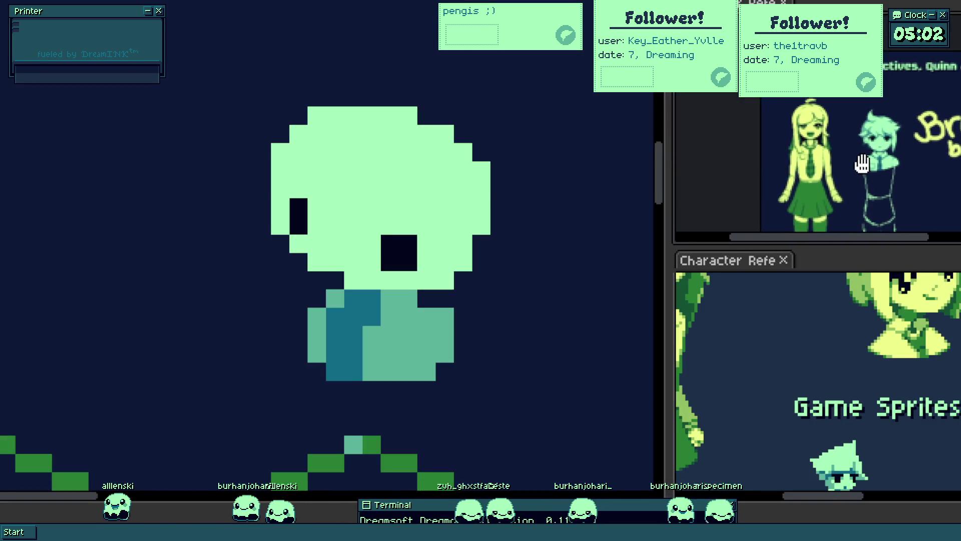
pyautogui.scroll(-3, 874, 401)
pyautogui.moveTo(873, 401); pyautogui.dragTo(906, 377)
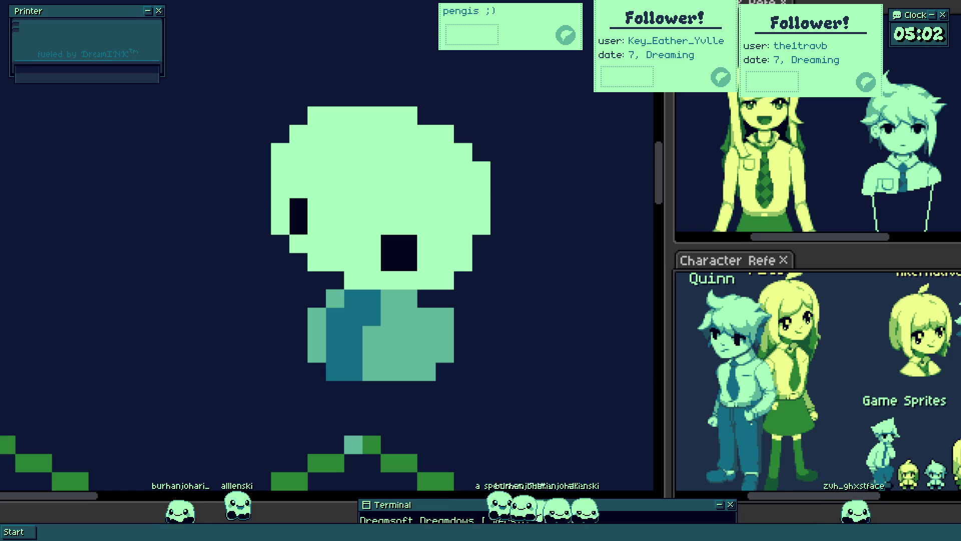
# - Add light pixels to the head's left edge and top, extending the hair into spikes
pyautogui.moveTo(417, 269); pyautogui.dragTo(447, 271)
pyautogui.scroll(2, 446, 271)
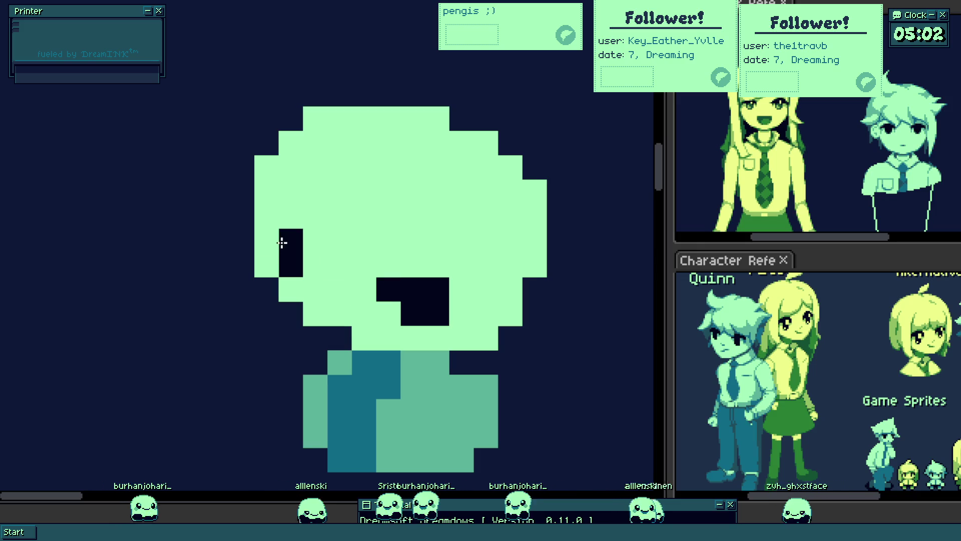
pyautogui.scroll(-5, 272, 240)
pyautogui.scroll(4, 330, 270)
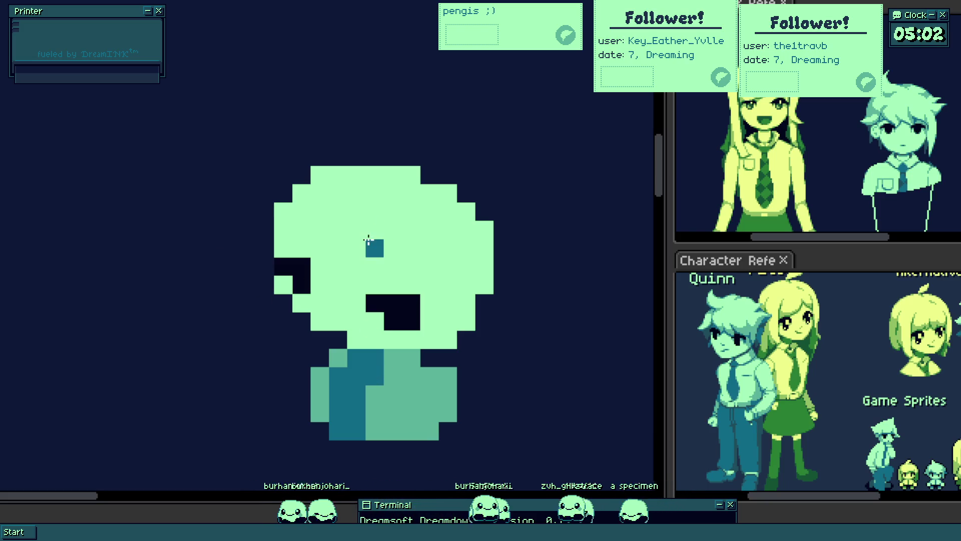
pyautogui.scroll(1, 357, 259)
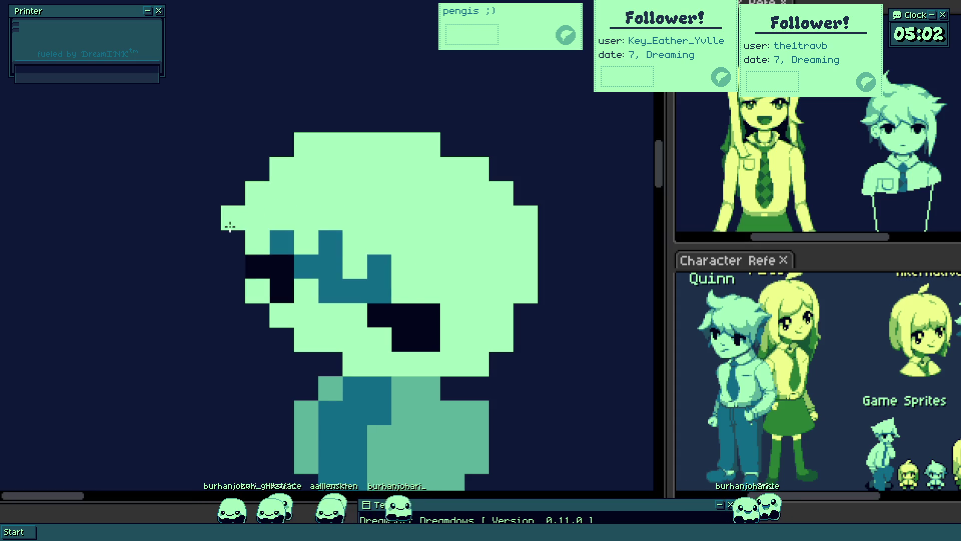
pyautogui.click(207, 217)
pyautogui.click(233, 193)
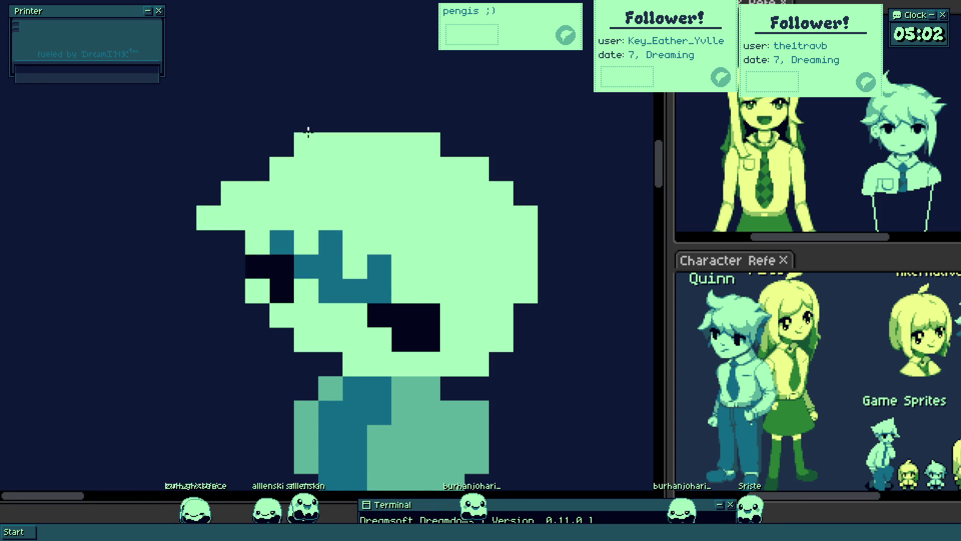
pyautogui.scroll(4, 307, 131)
pyautogui.click(306, 198)
pyautogui.click(281, 222)
pyautogui.click(329, 222)
pyautogui.click(353, 222)
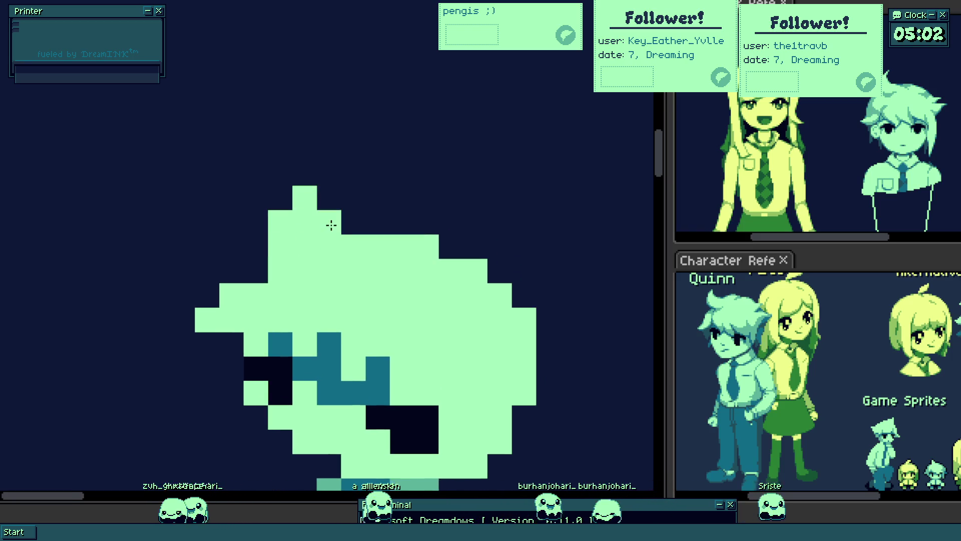
pyautogui.scroll(-3, 336, 229)
pyautogui.scroll(2, 367, 232)
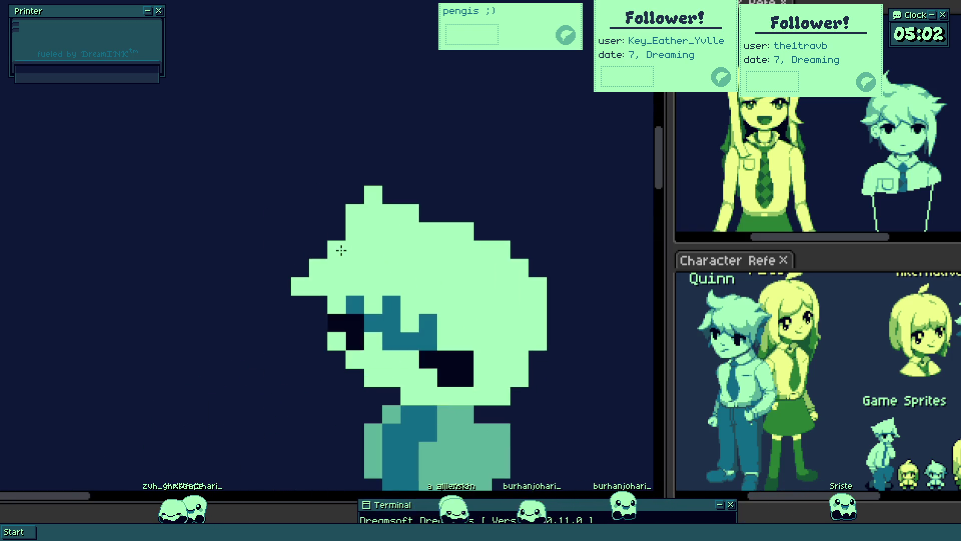
pyautogui.scroll(-3, 385, 227)
pyautogui.scroll(2, 331, 232)
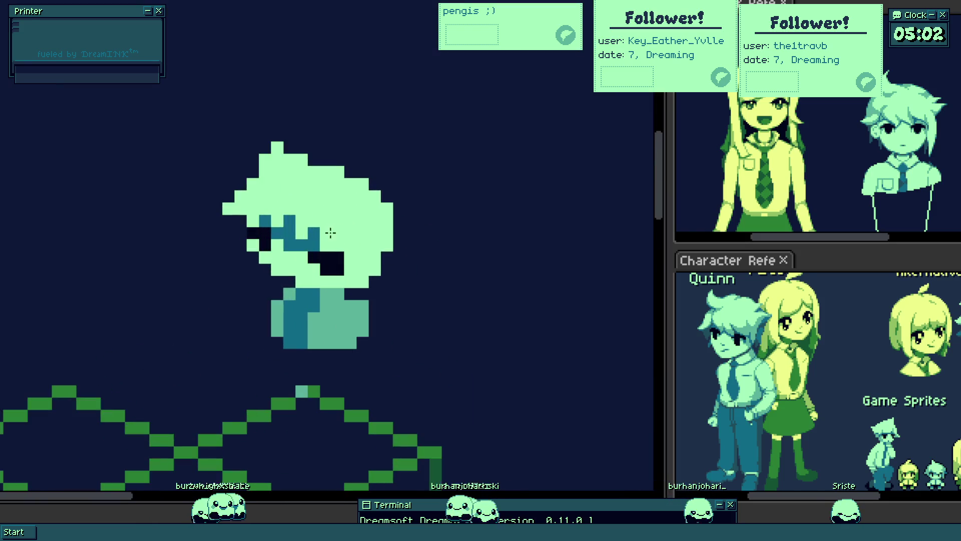
pyautogui.scroll(2, 314, 213)
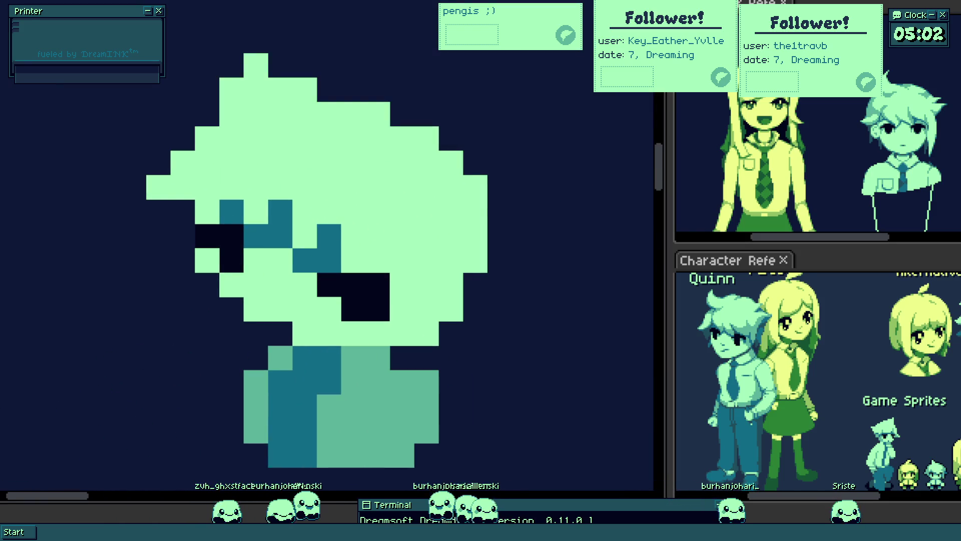
# - Recolour dark pixels beside the eye light green, then lasso the head and nudge it up one pixel
pyautogui.moveTo(287, 295); pyautogui.dragTo(343, 286)
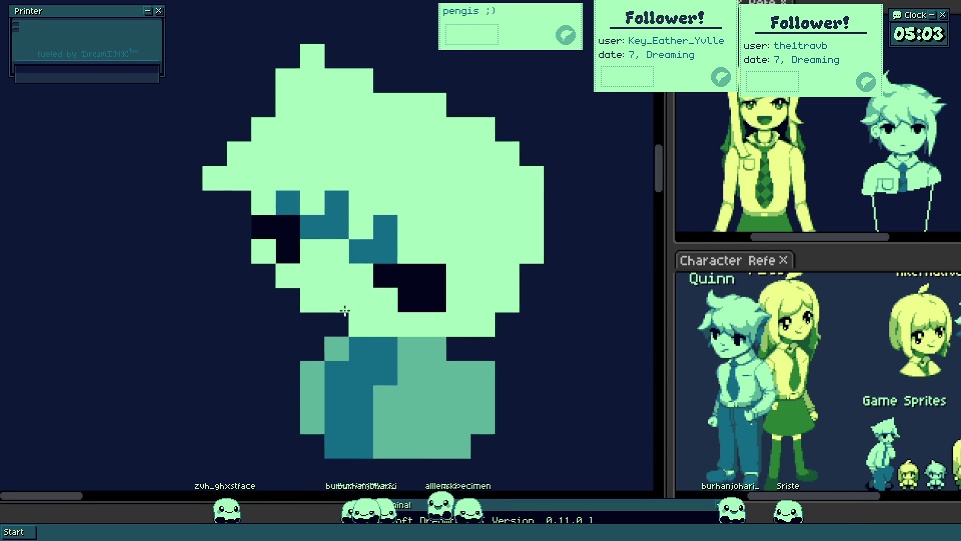
pyautogui.click(263, 277)
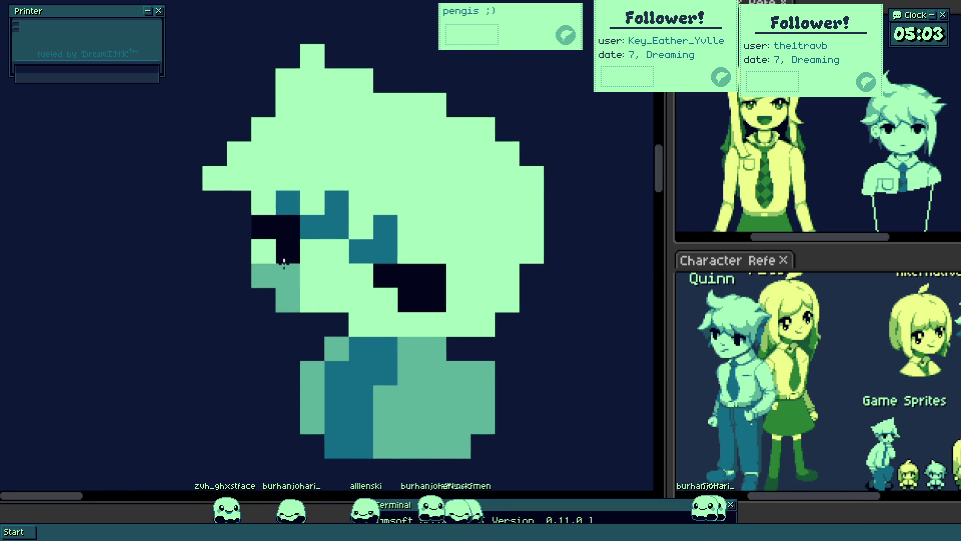
pyautogui.scroll(-3, 304, 282)
pyautogui.scroll(3, 308, 286)
pyautogui.click(302, 260)
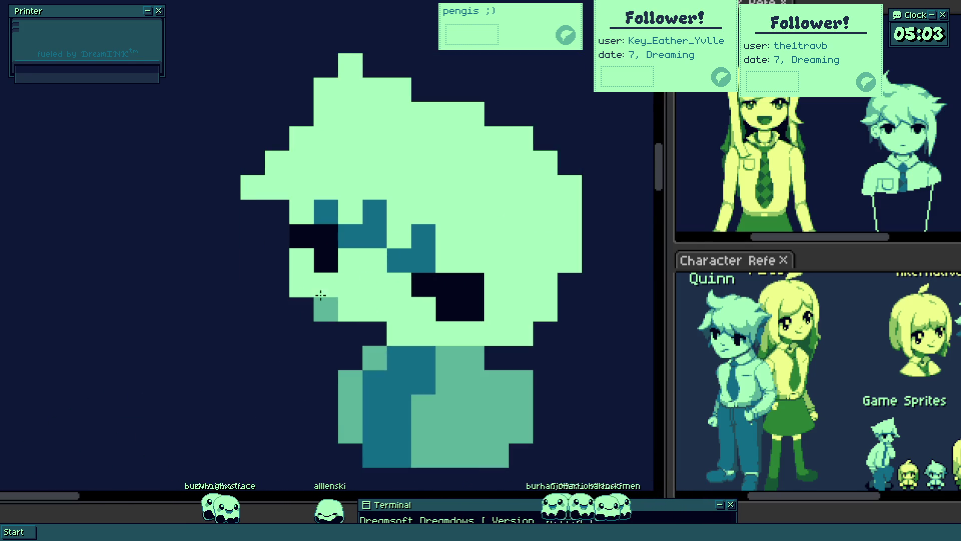
pyautogui.scroll(-3, 383, 315)
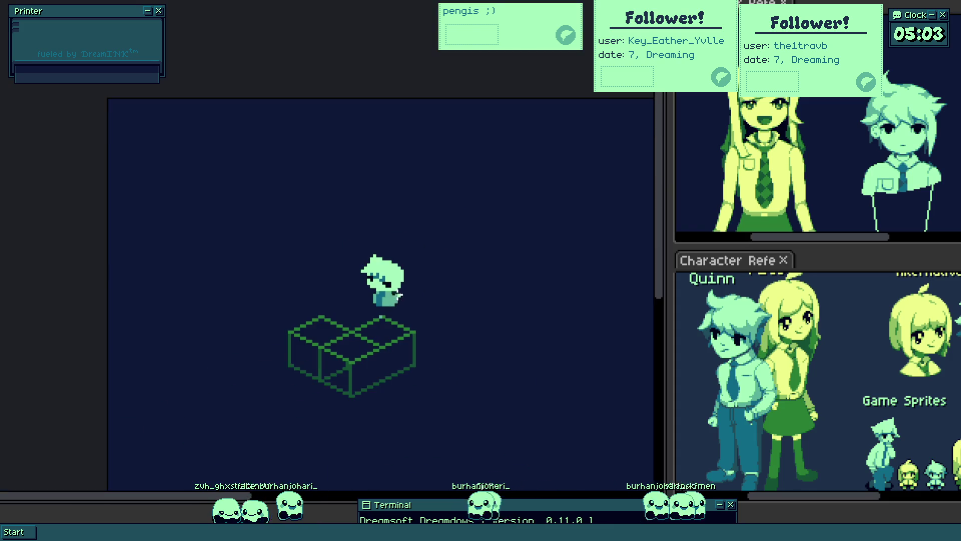
pyautogui.scroll(3, 387, 294)
pyautogui.moveTo(590, 281)
pyautogui.mouseDown()
pyautogui.moveTo(295, 138)
pyautogui.moveTo(472, 232)
pyautogui.mouseUp()
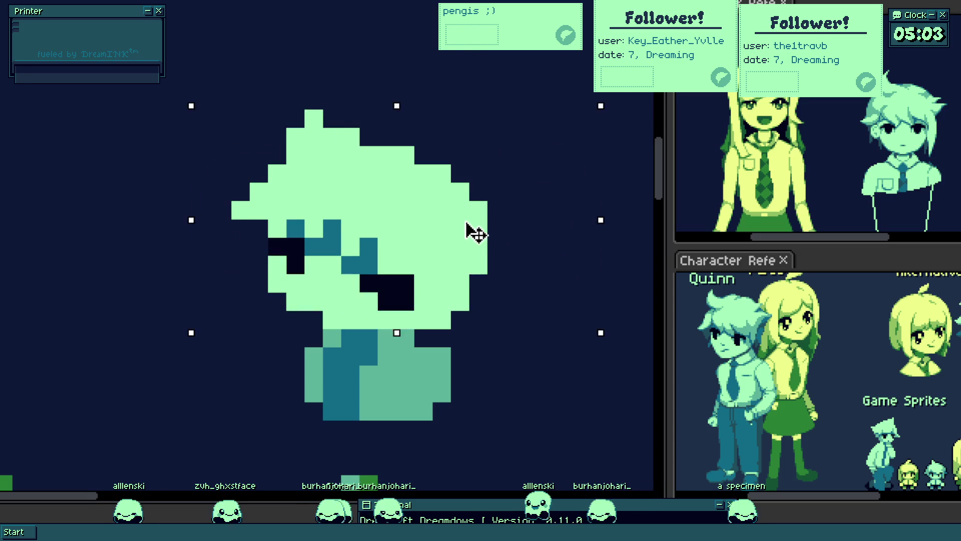
pyautogui.press('Up')
pyautogui.hotkey('ctrl', 'd')
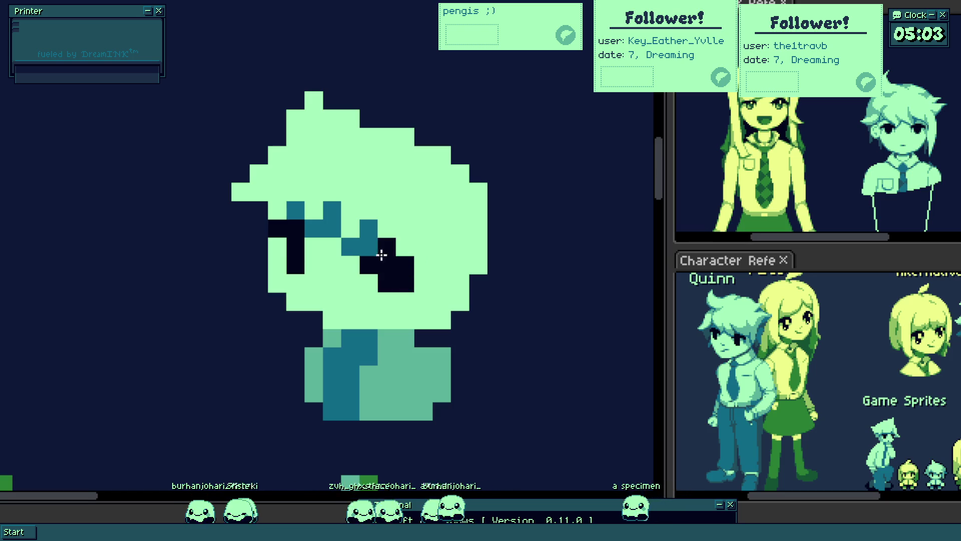
pyautogui.scroll(-4, 365, 264)
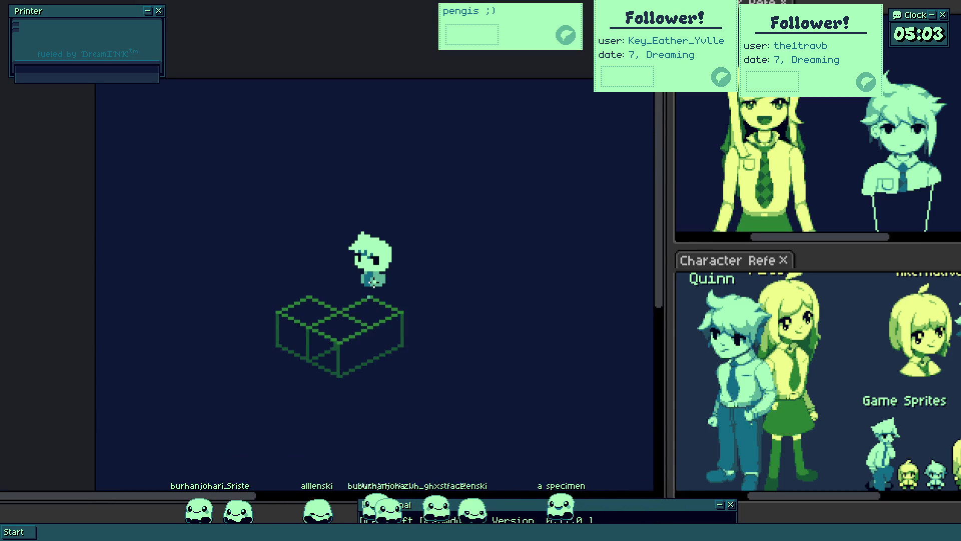
pyautogui.scroll(3, 376, 263)
pyautogui.scroll(1, 371, 258)
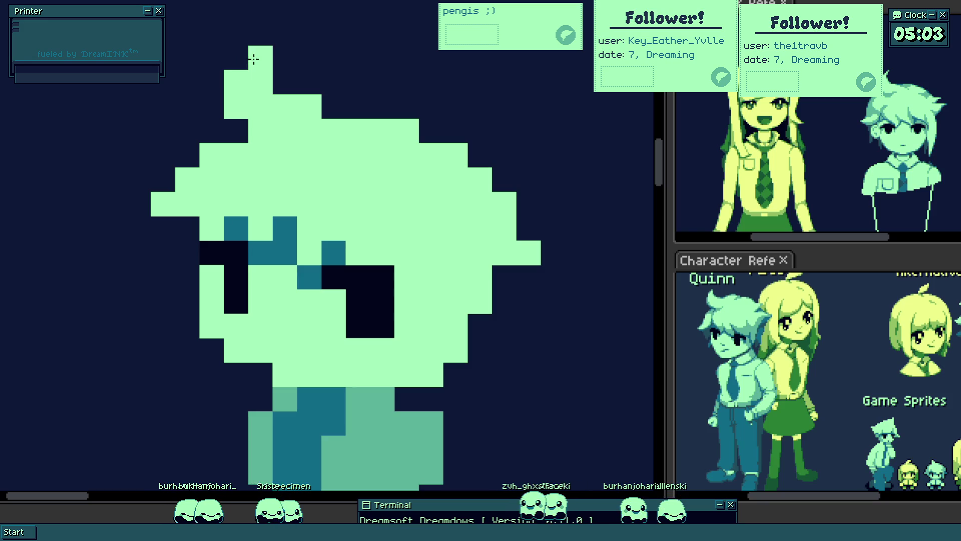
pyautogui.scroll(-4, 286, 173)
pyautogui.scroll(3, 278, 181)
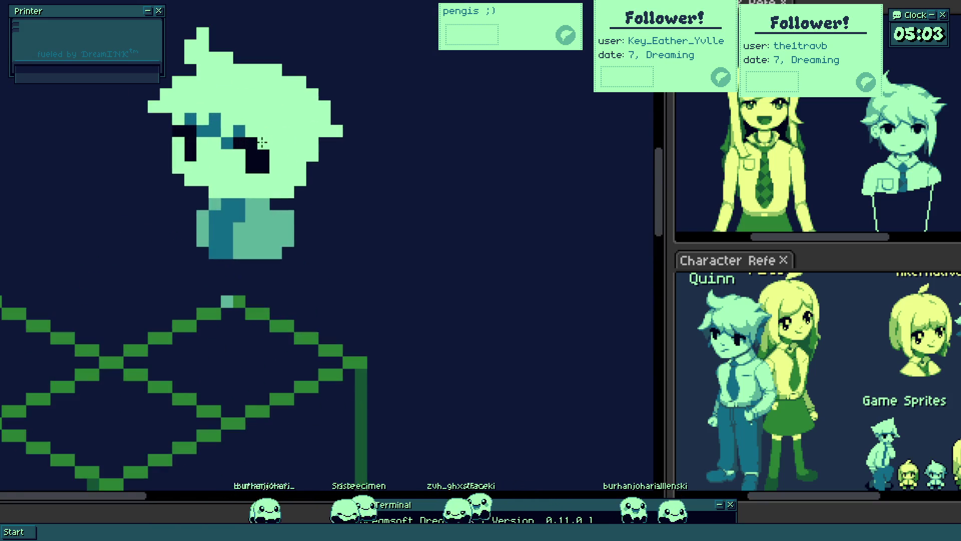
pyautogui.scroll(3, 253, 135)
# - Paint teal strands down the side of the hair and lighten the lower shirt pixels
pyautogui.moveTo(239, 123); pyautogui.dragTo(376, 328)
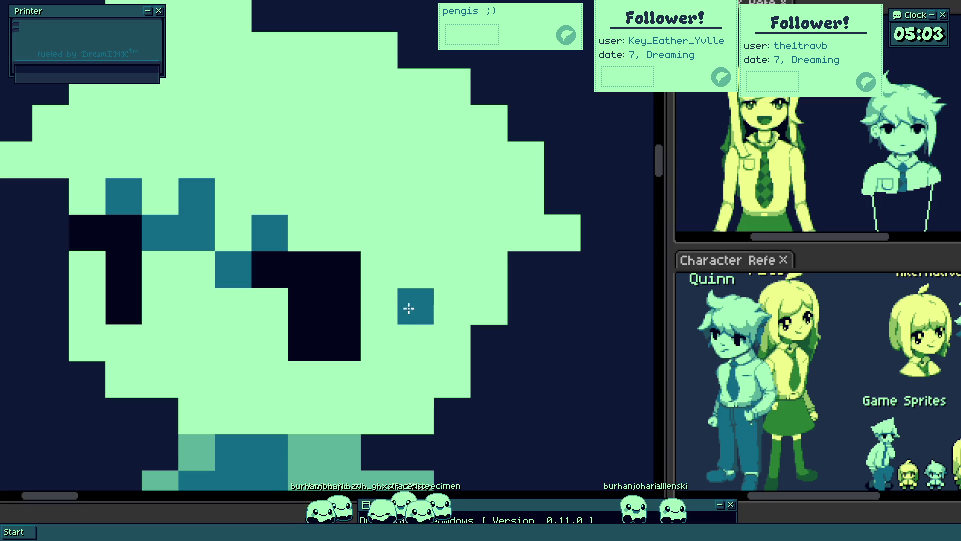
pyautogui.moveTo(394, 381); pyautogui.dragTo(404, 438)
pyautogui.scroll(-5, 403, 296)
pyautogui.scroll(3, 365, 298)
pyautogui.scroll(2, 351, 289)
pyautogui.scroll(-4, 350, 289)
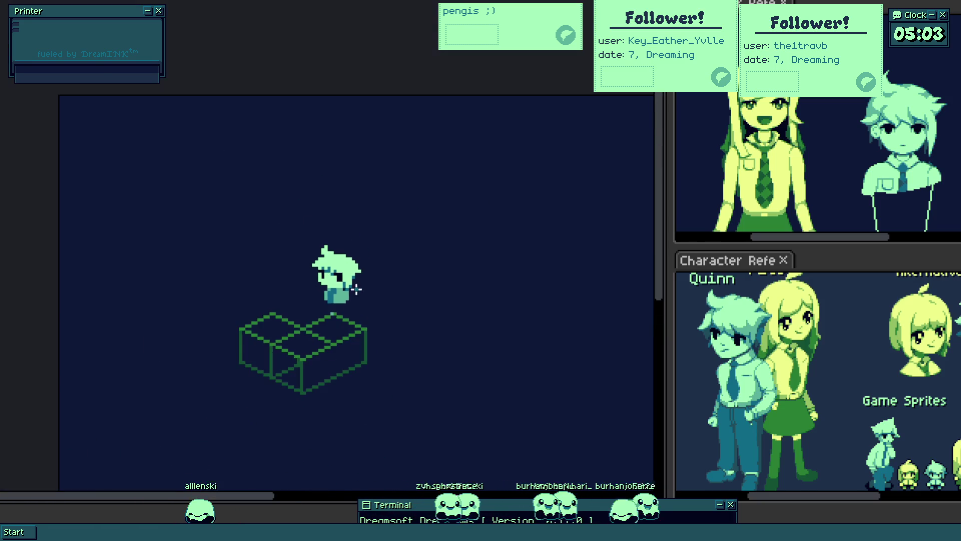
pyautogui.scroll(1, 356, 287)
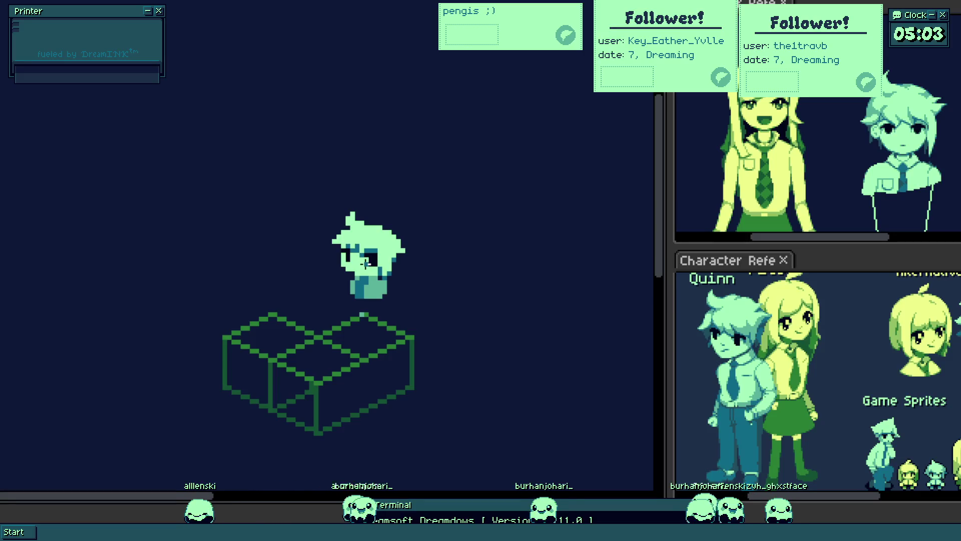
pyautogui.scroll(2, 414, 274)
pyautogui.scroll(1, 451, 264)
pyautogui.scroll(1, 476, 313)
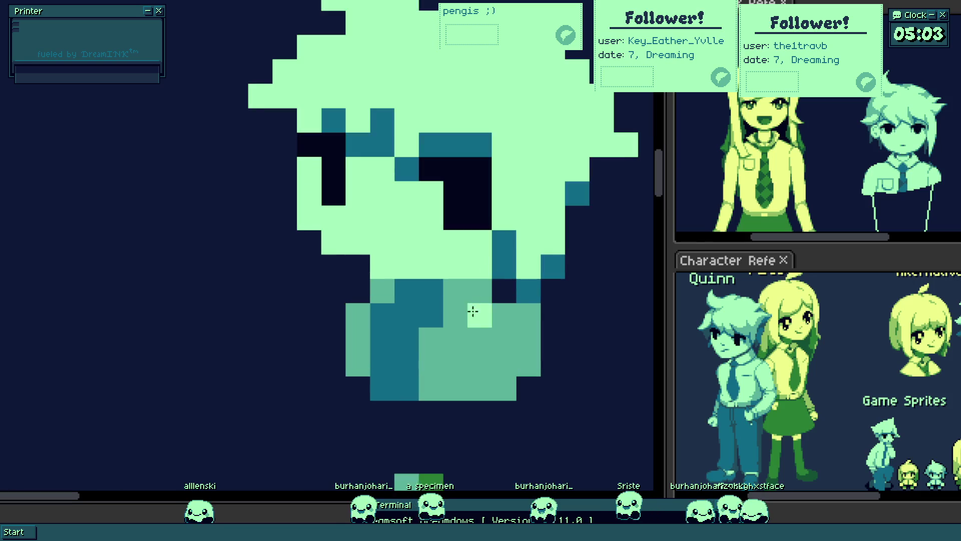
pyautogui.moveTo(474, 334)
pyautogui.mouseDown()
pyautogui.moveTo(456, 360)
pyautogui.moveTo(358, 338)
pyautogui.moveTo(429, 376)
pyautogui.moveTo(423, 333)
pyautogui.moveTo(372, 337)
pyautogui.moveTo(465, 301)
pyautogui.mouseUp()
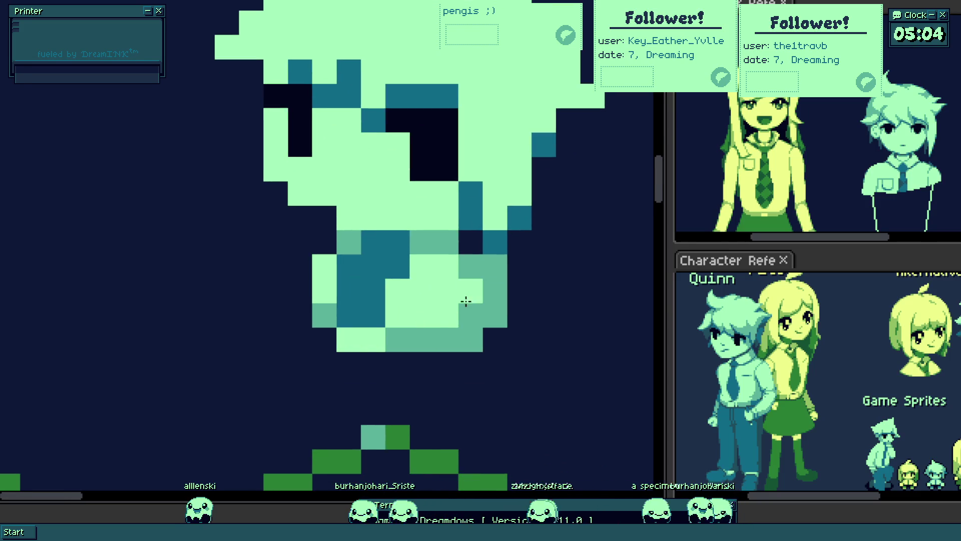
pyautogui.scroll(-4, 476, 281)
pyautogui.scroll(-1, 472, 302)
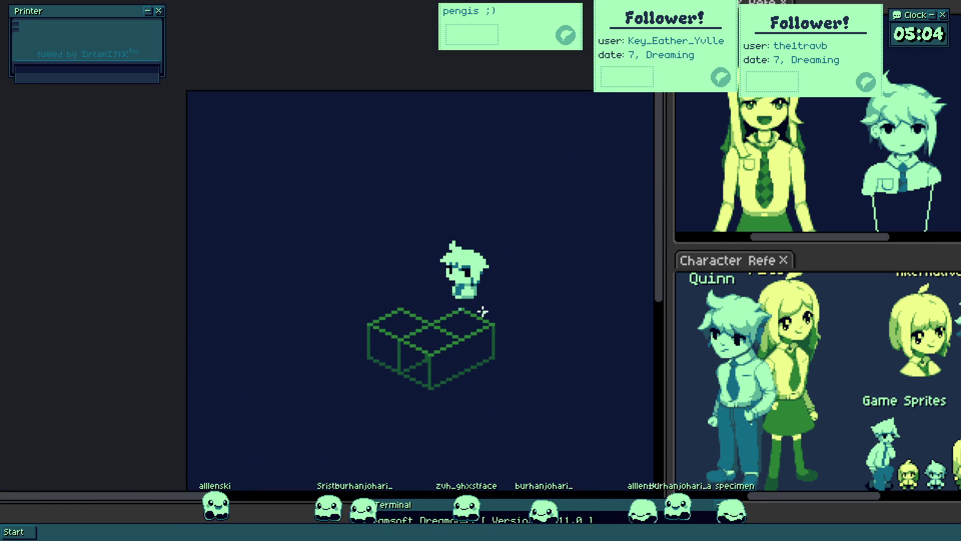
pyautogui.scroll(2, 480, 315)
pyautogui.scroll(2, 473, 312)
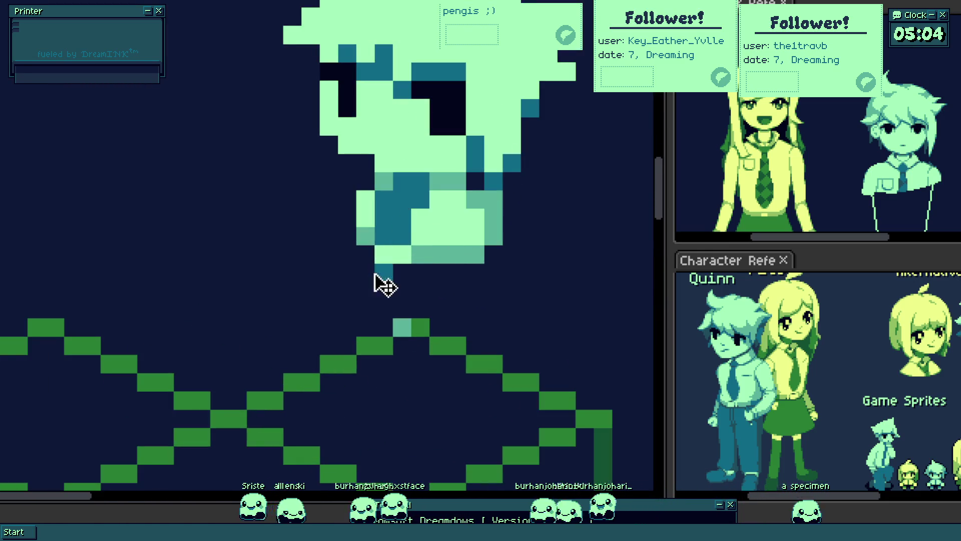
# - Paint teal leg pixels reaching down from the torso and widen them
pyautogui.moveTo(375, 275); pyautogui.dragTo(381, 317)
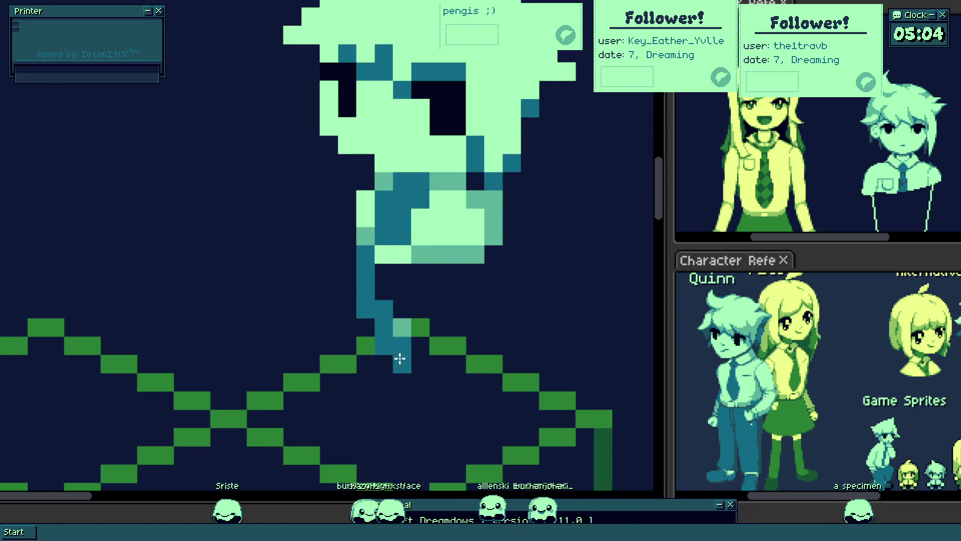
pyautogui.moveTo(374, 368); pyautogui.dragTo(397, 380)
pyautogui.moveTo(475, 289)
pyautogui.mouseDown()
pyautogui.moveTo(477, 338)
pyautogui.moveTo(493, 362)
pyautogui.mouseUp()
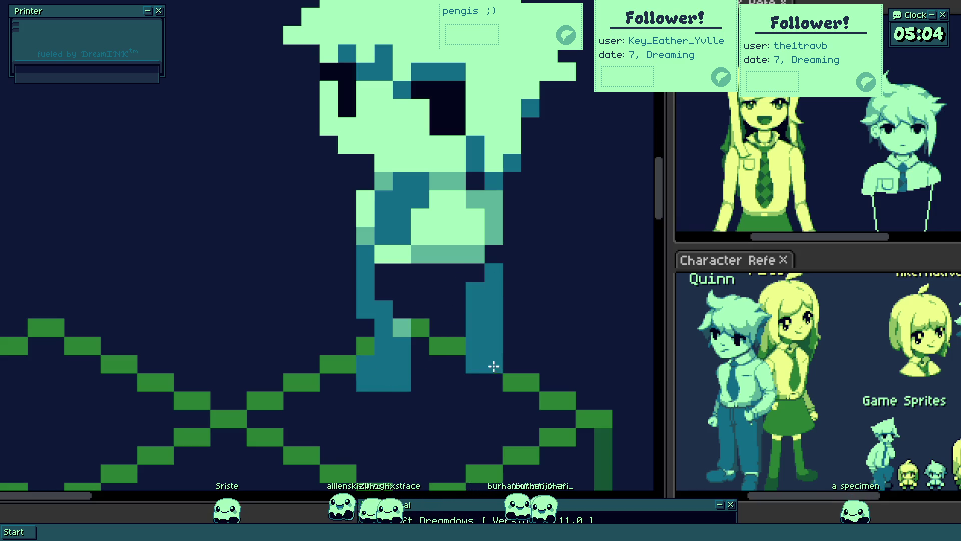
pyautogui.moveTo(465, 406); pyautogui.dragTo(456, 419)
pyautogui.moveTo(475, 417)
pyautogui.mouseDown()
pyautogui.moveTo(487, 410)
pyautogui.moveTo(483, 401)
pyautogui.mouseUp()
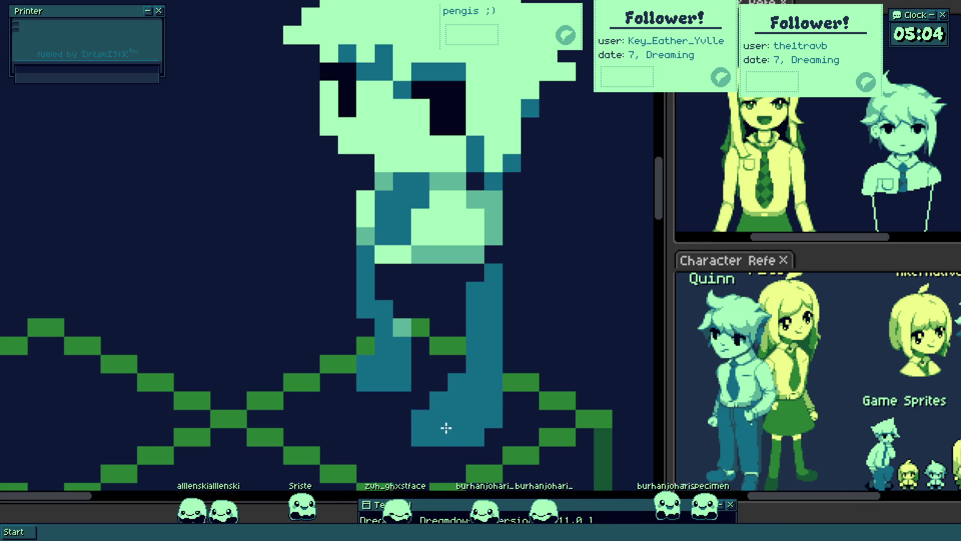
# - Extend the teal leg upward over the green box and re-centre the character in view
pyautogui.press('v')
pyautogui.press('b')
pyautogui.moveTo(445, 371)
pyautogui.mouseDown()
pyautogui.moveTo(441, 297)
pyautogui.moveTo(428, 326)
pyautogui.moveTo(410, 317)
pyautogui.moveTo(470, 301)
pyautogui.moveTo(486, 276)
pyautogui.mouseUp()
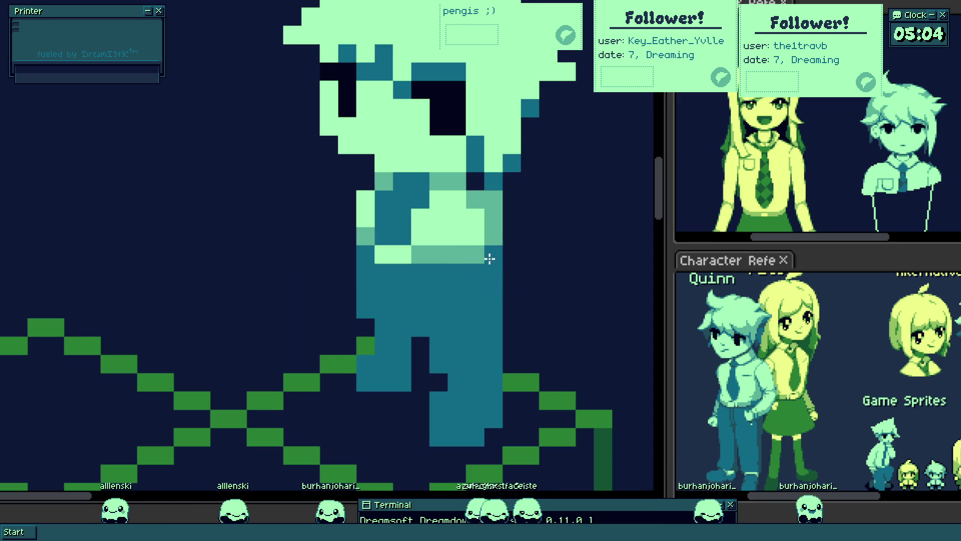
pyautogui.scroll(-5, 488, 263)
pyautogui.press('v')
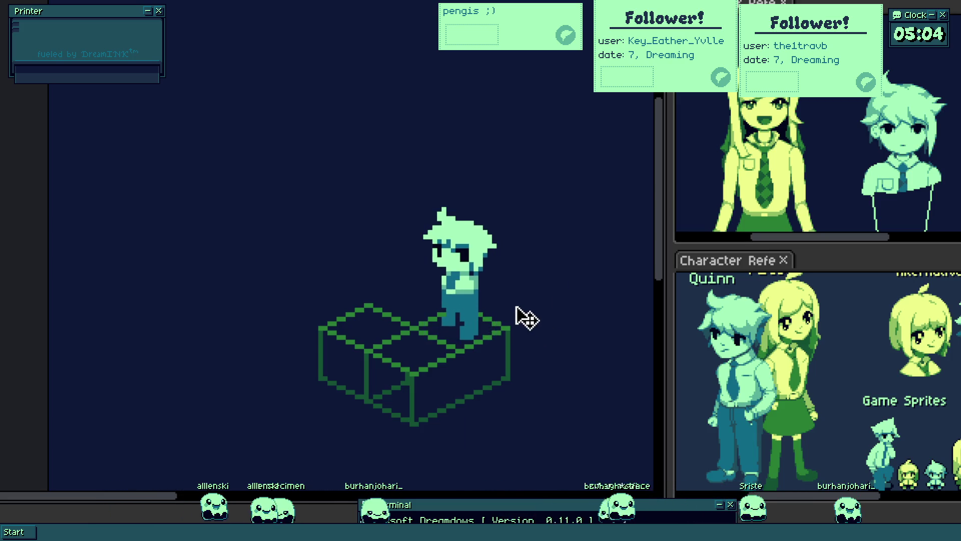
pyautogui.scroll(-2, 515, 316)
pyautogui.moveTo(531, 300); pyautogui.dragTo(427, 281)
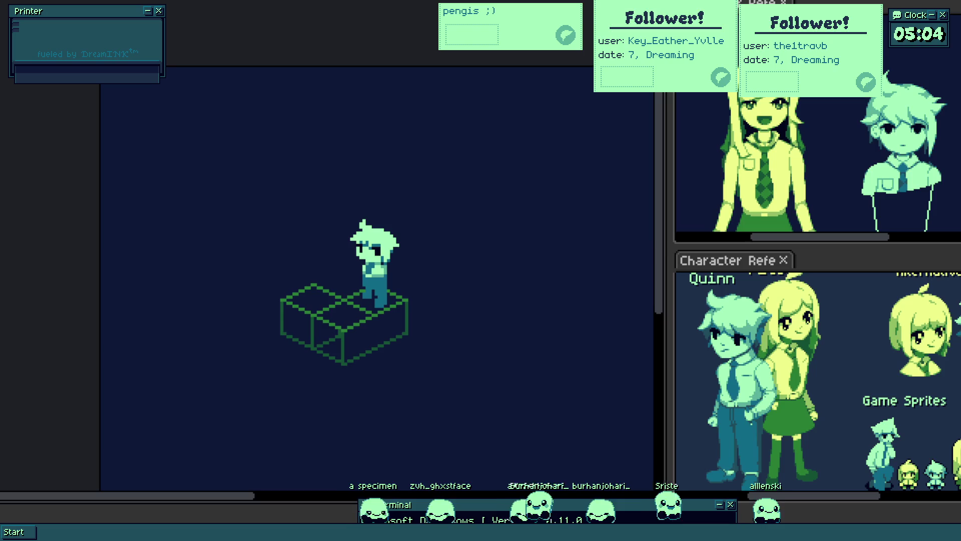
pyautogui.scroll(2, 414, 218)
pyautogui.scroll(2, 413, 219)
pyautogui.scroll(2, 414, 219)
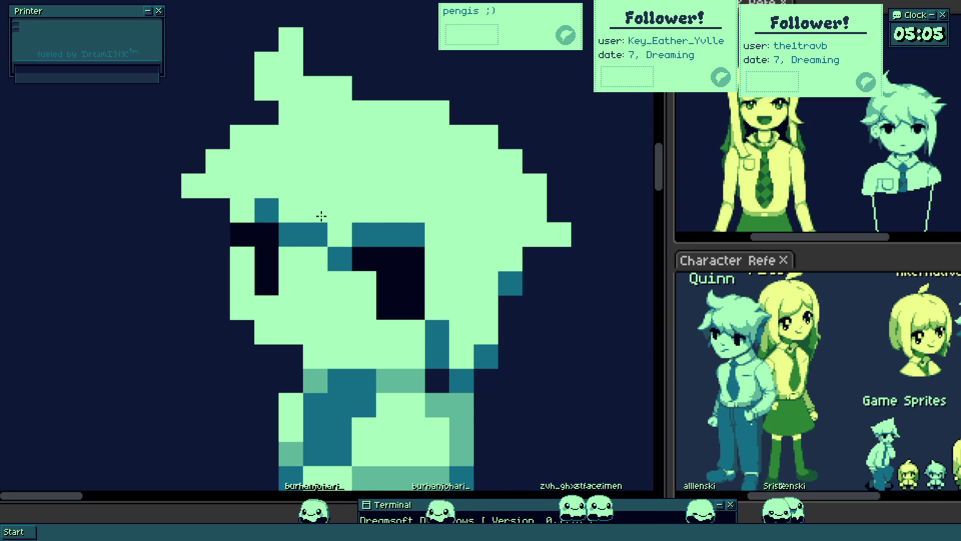
# - Rework the eyebrow pixels and recolour nearby hair pixels to the mid-tone green
pyautogui.moveTo(318, 226); pyautogui.dragTo(386, 232)
pyautogui.click(315, 258)
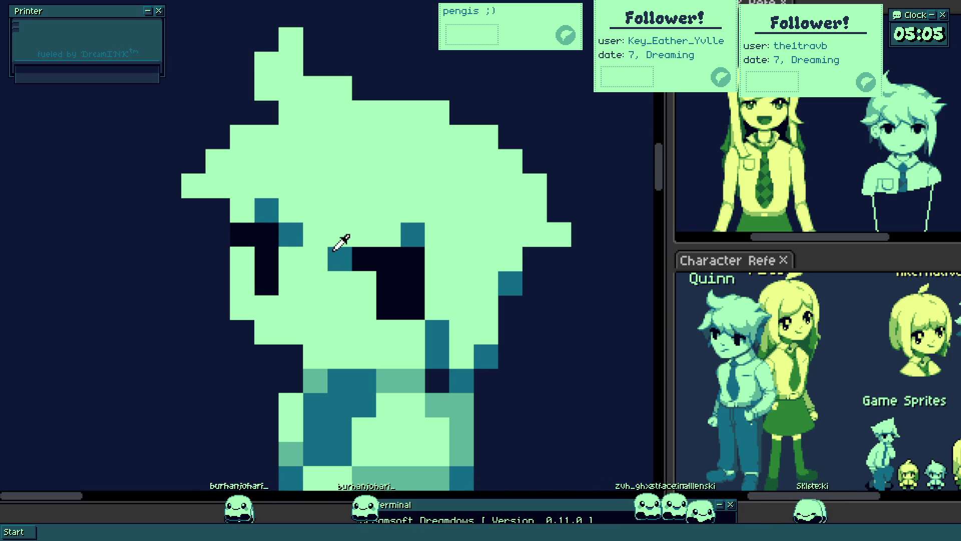
pyautogui.click(266, 186)
pyautogui.scroll(-6, 414, 218)
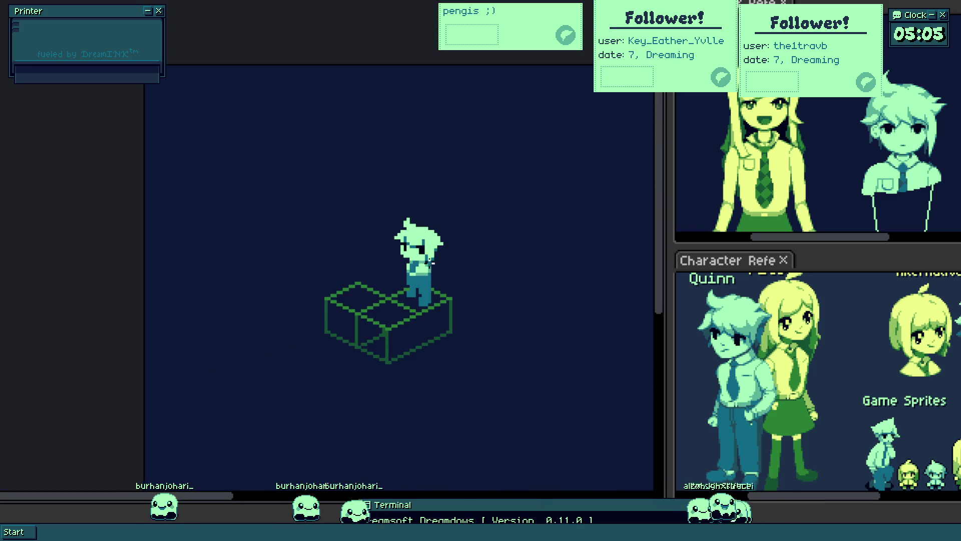
pyautogui.scroll(3, 435, 267)
pyautogui.scroll(2, 393, 242)
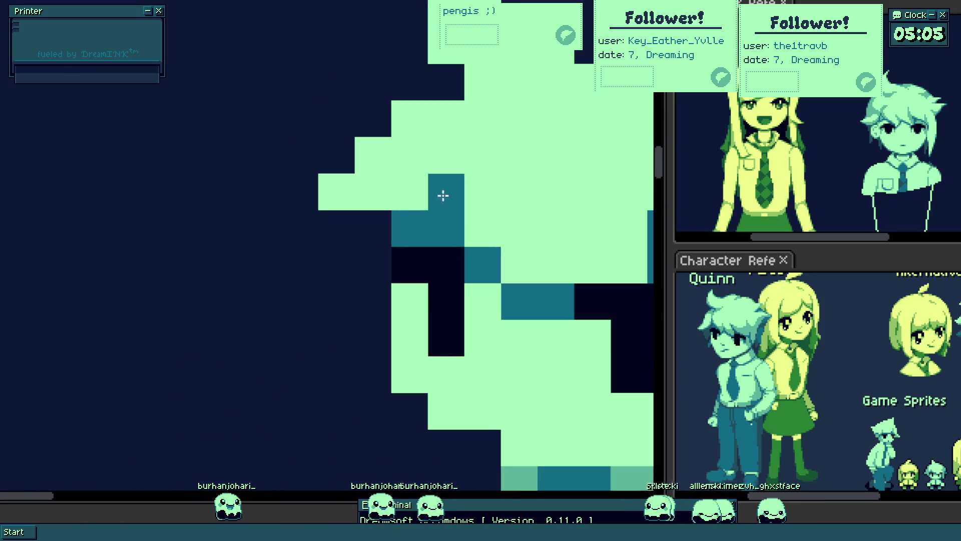
pyautogui.scroll(-5, 448, 199)
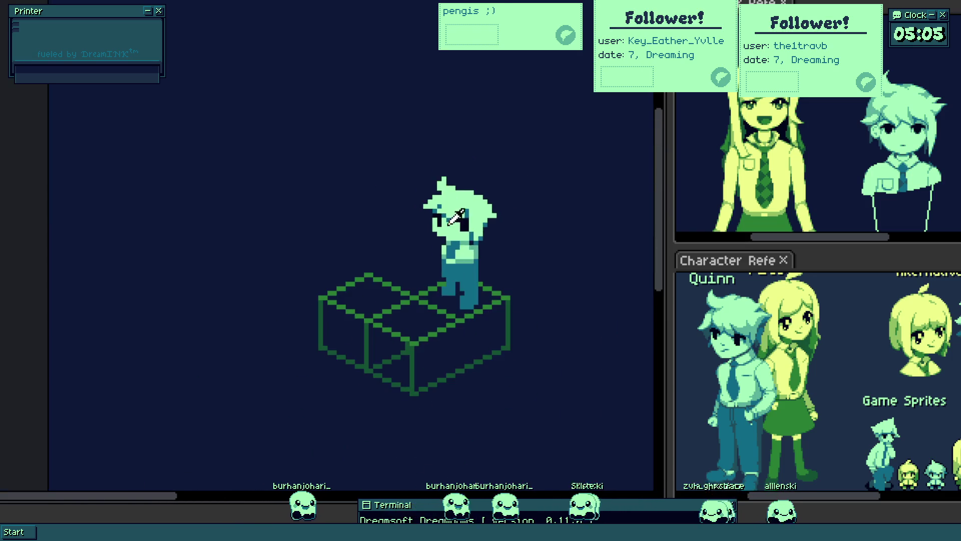
pyautogui.scroll(5, 490, 220)
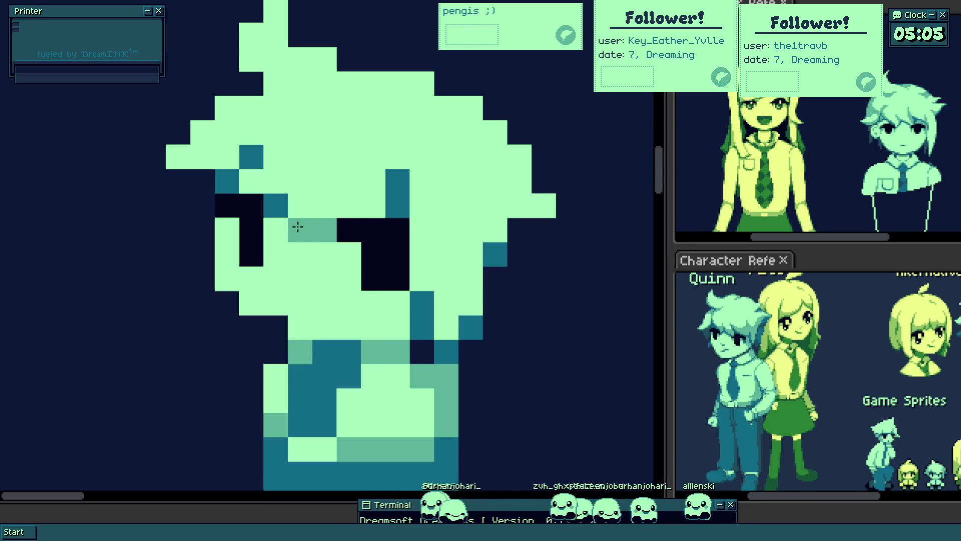
pyautogui.moveTo(289, 244); pyautogui.dragTo(310, 224)
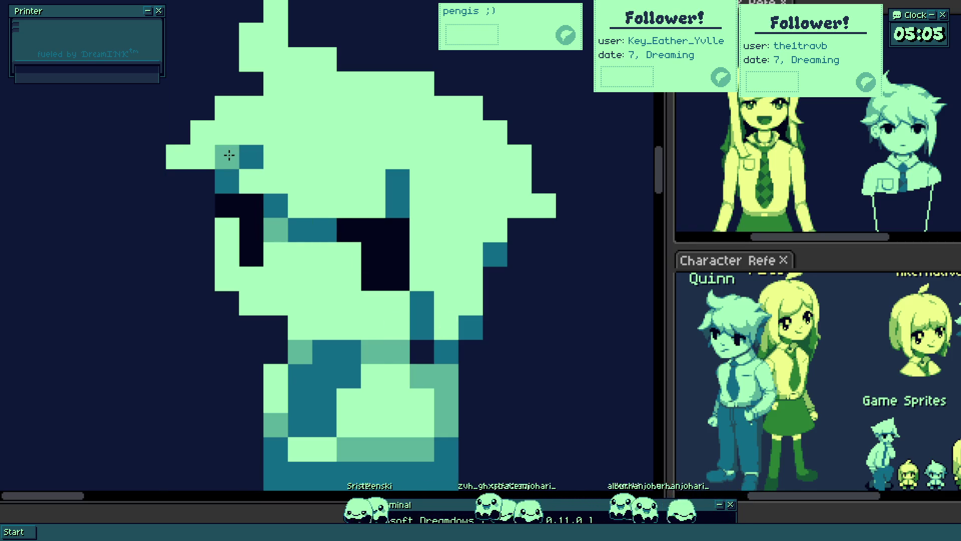
pyautogui.click(396, 180)
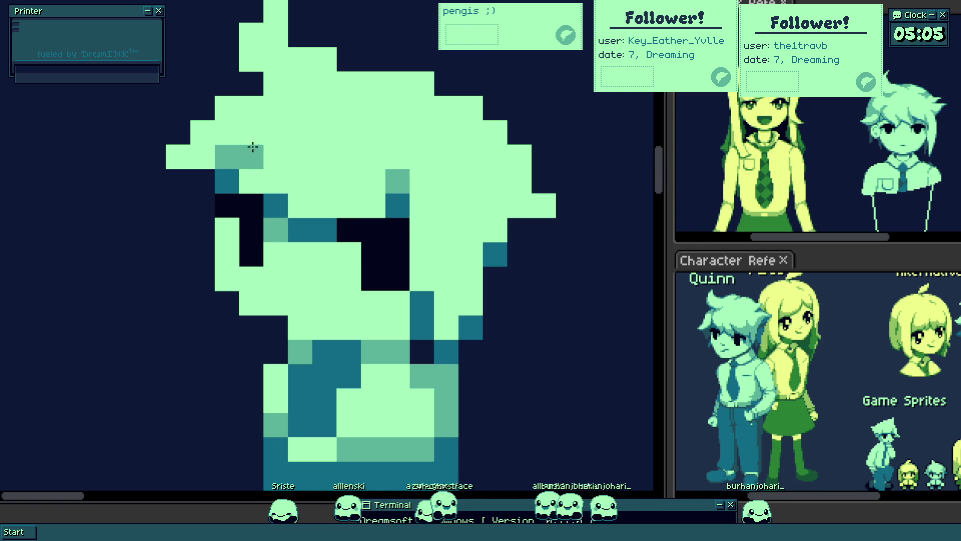
pyautogui.scroll(-4, 247, 154)
pyautogui.scroll(5, 236, 180)
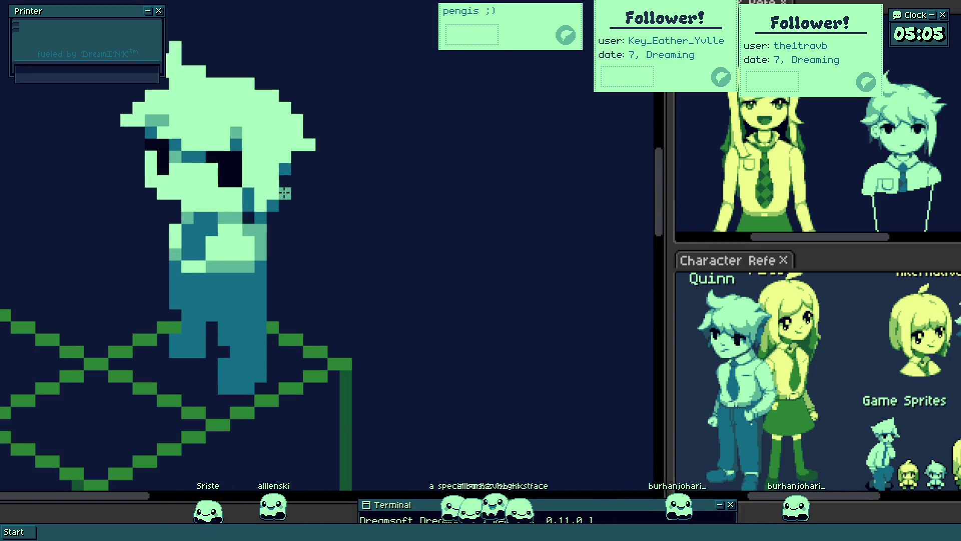
pyautogui.scroll(3, 330, 208)
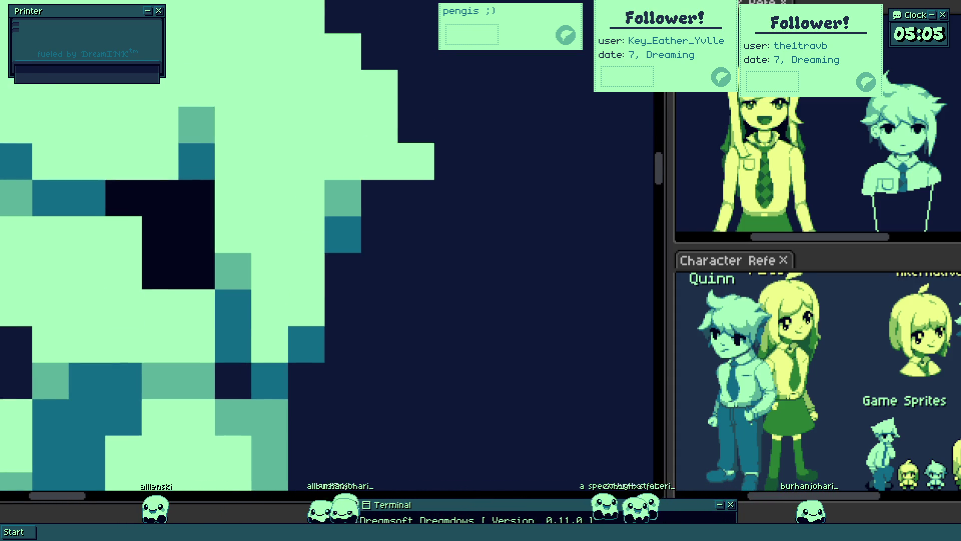
pyautogui.scroll(-4, 122, 311)
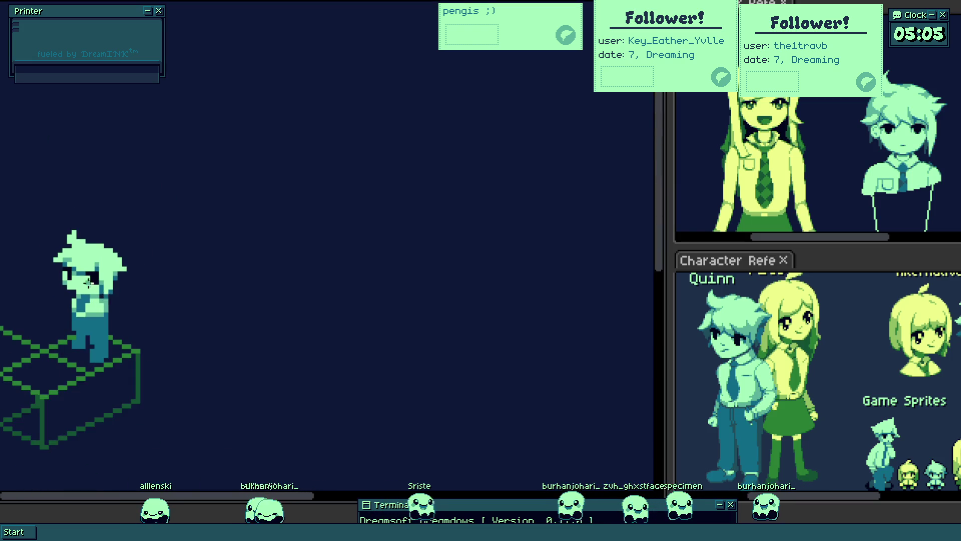
pyautogui.scroll(4, 108, 254)
pyautogui.scroll(-4, 90, 245)
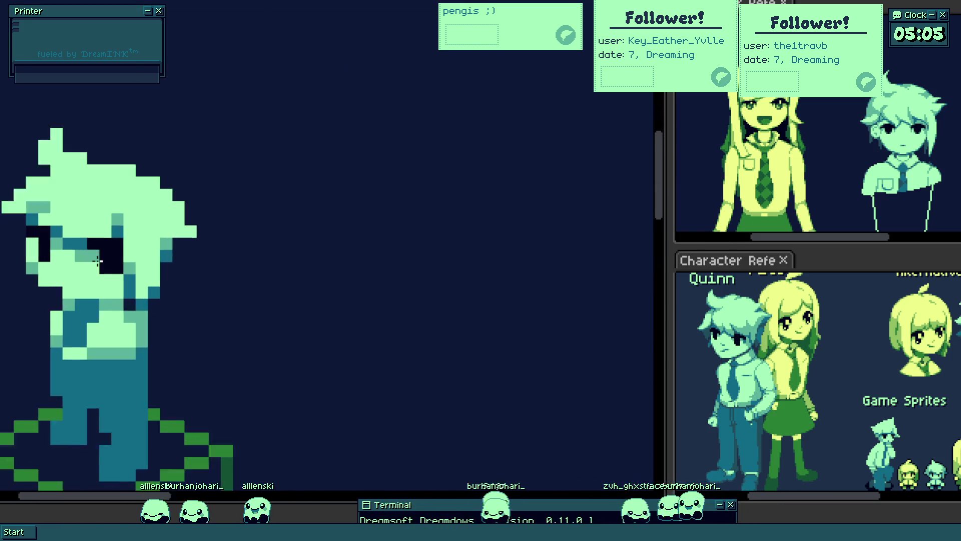
pyautogui.scroll(3, 67, 273)
pyautogui.scroll(-4, 80, 259)
pyautogui.scroll(3, 256, 298)
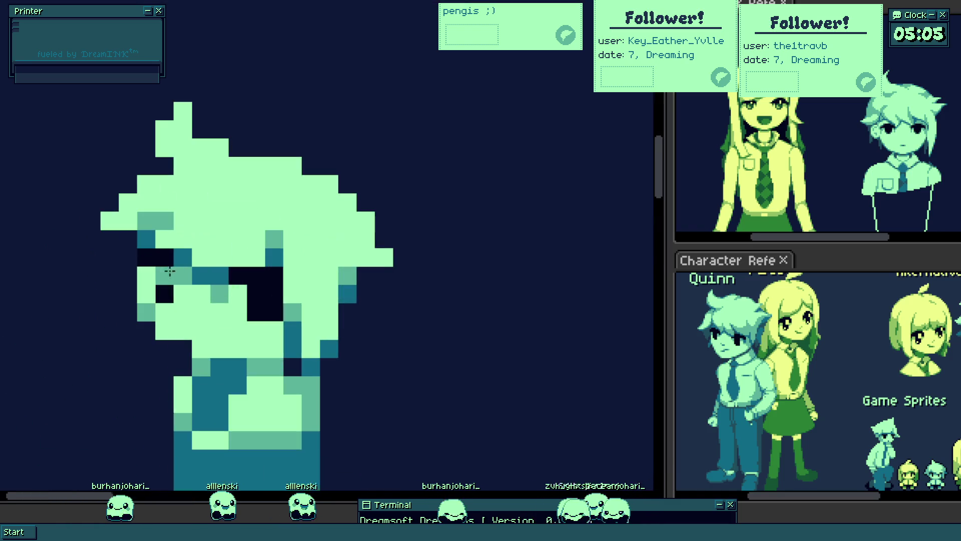
pyautogui.scroll(-3, 256, 298)
pyautogui.scroll(-2, 255, 299)
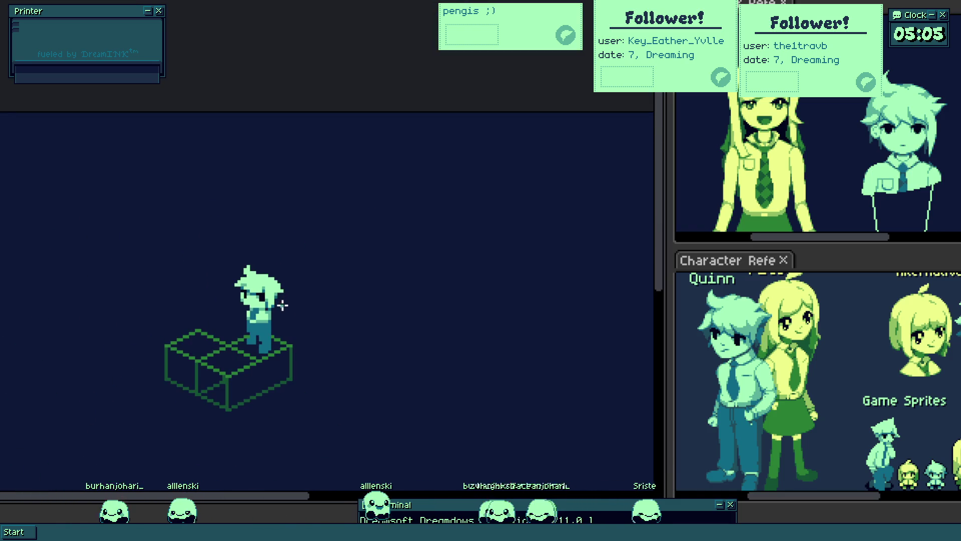
pyautogui.scroll(2, 276, 307)
pyautogui.scroll(2, 276, 307)
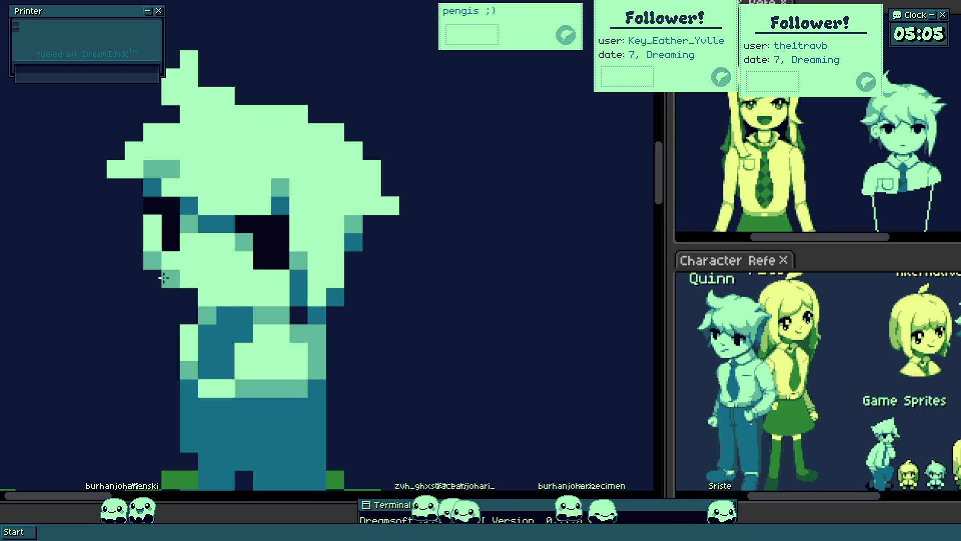
pyautogui.scroll(-3, 255, 295)
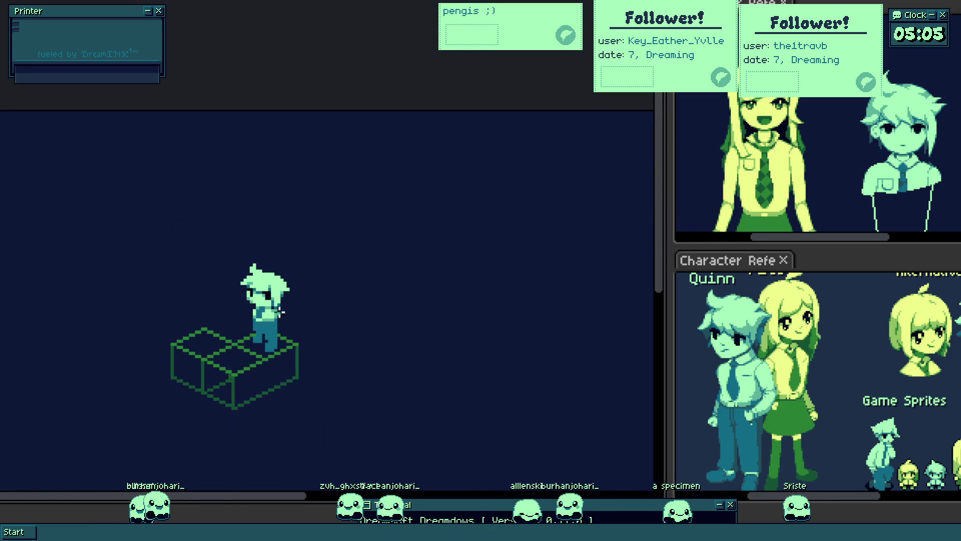
pyautogui.scroll(2, 281, 313)
pyautogui.scroll(2, 270, 296)
pyautogui.scroll(-3, 273, 293)
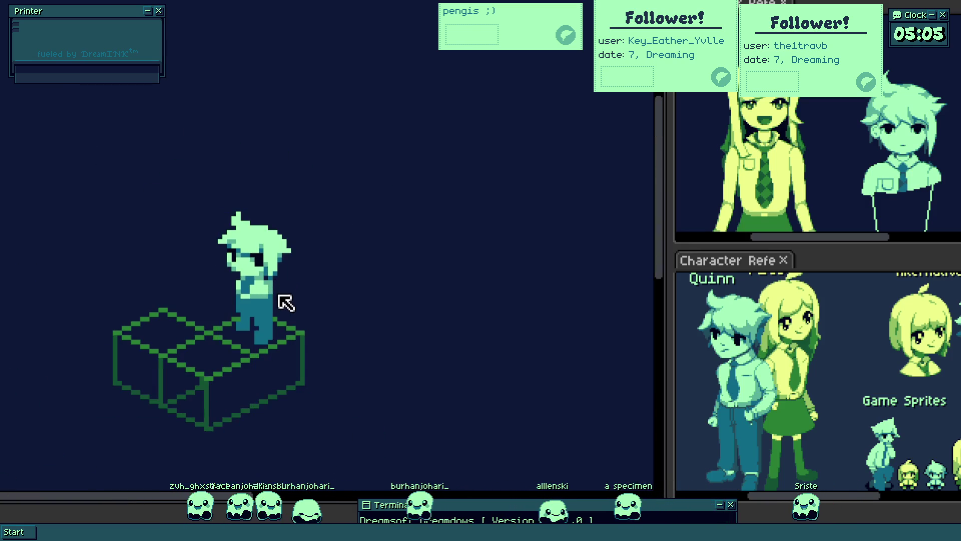
pyautogui.scroll(2, 263, 281)
pyautogui.scroll(2, 314, 305)
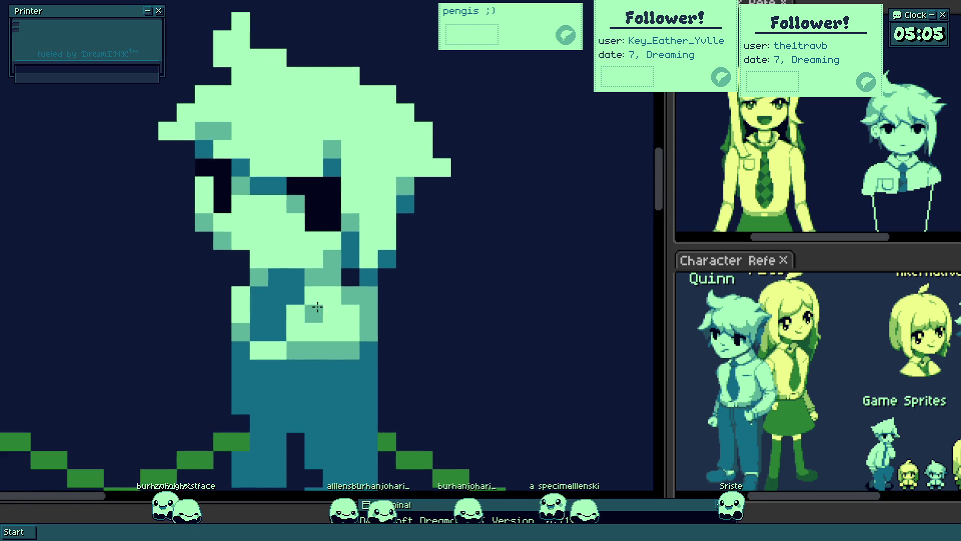
pyautogui.scroll(1, 306, 292)
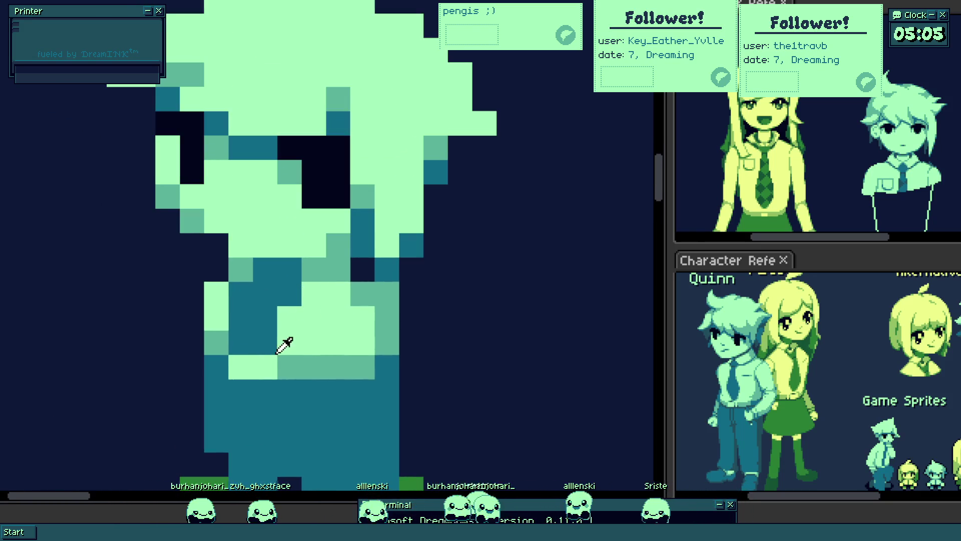
pyautogui.scroll(-5, 211, 369)
pyautogui.scroll(1, 274, 353)
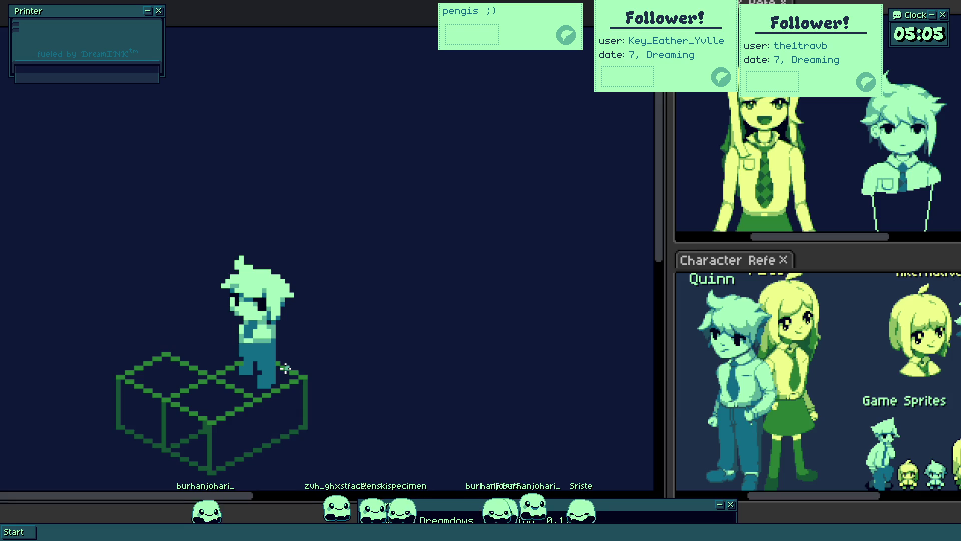
pyautogui.scroll(3, 264, 347)
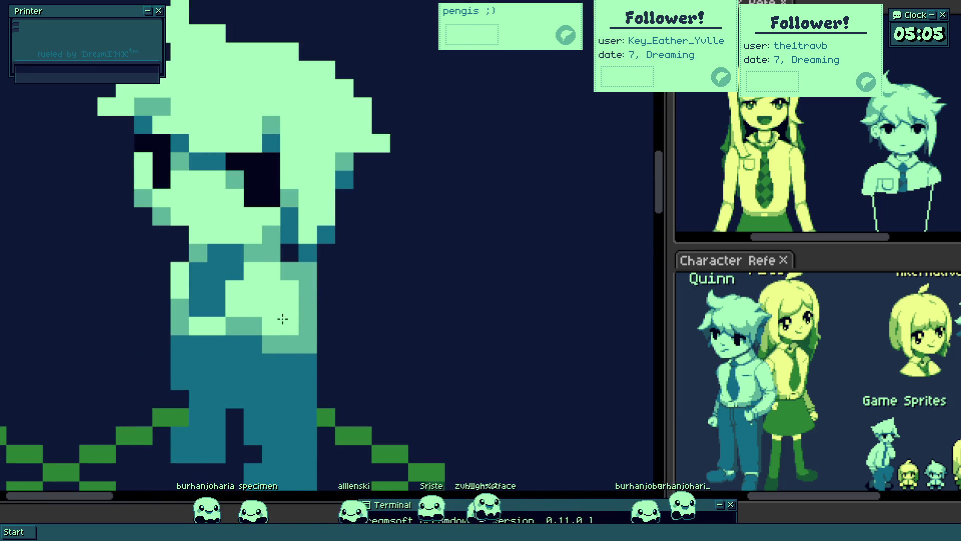
pyautogui.scroll(-4, 279, 321)
pyautogui.scroll(3, 318, 369)
pyautogui.scroll(1, 291, 373)
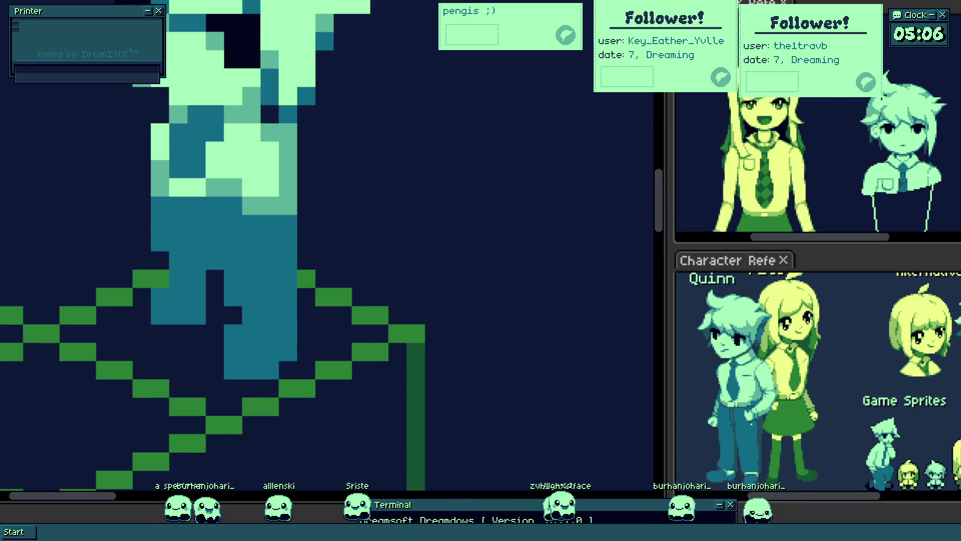
pyautogui.moveTo(325, 297); pyautogui.dragTo(306, 348)
pyautogui.scroll(1, 254, 282)
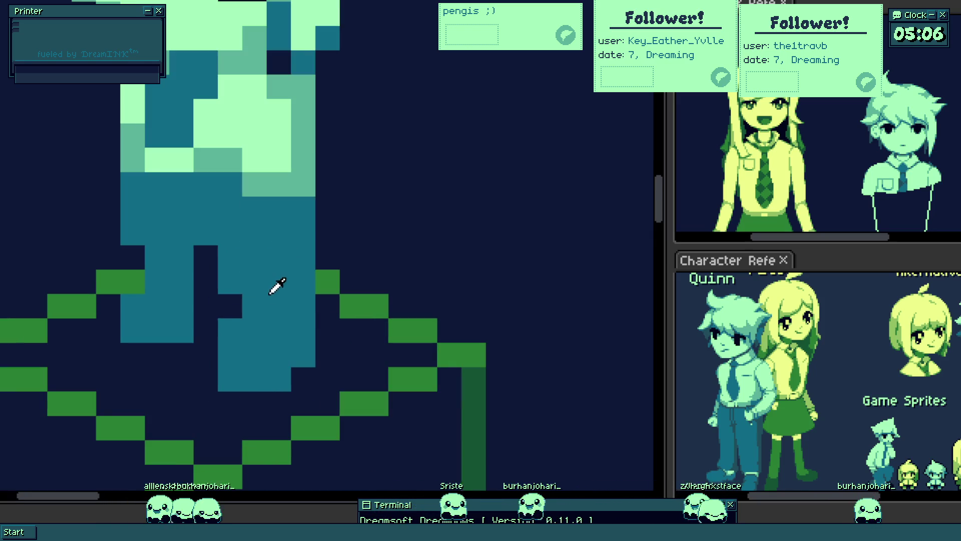
pyautogui.moveTo(123, 304); pyautogui.dragTo(251, 320)
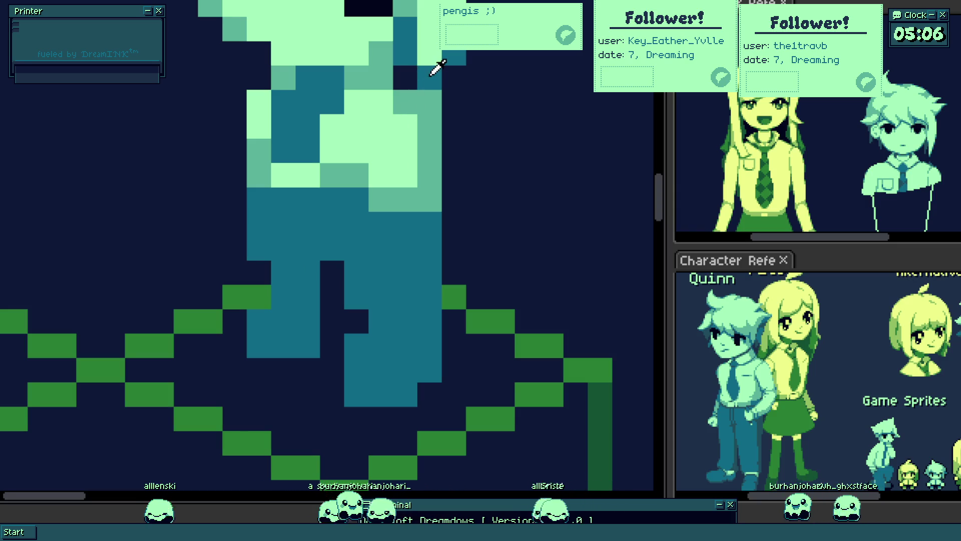
pyautogui.moveTo(368, 113); pyautogui.dragTo(332, 269)
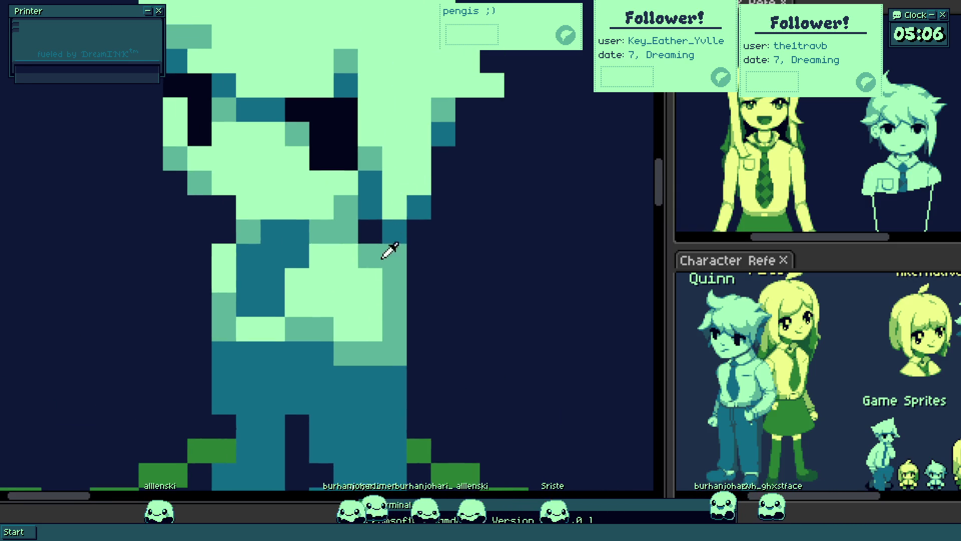
pyautogui.moveTo(397, 334); pyautogui.dragTo(397, 210)
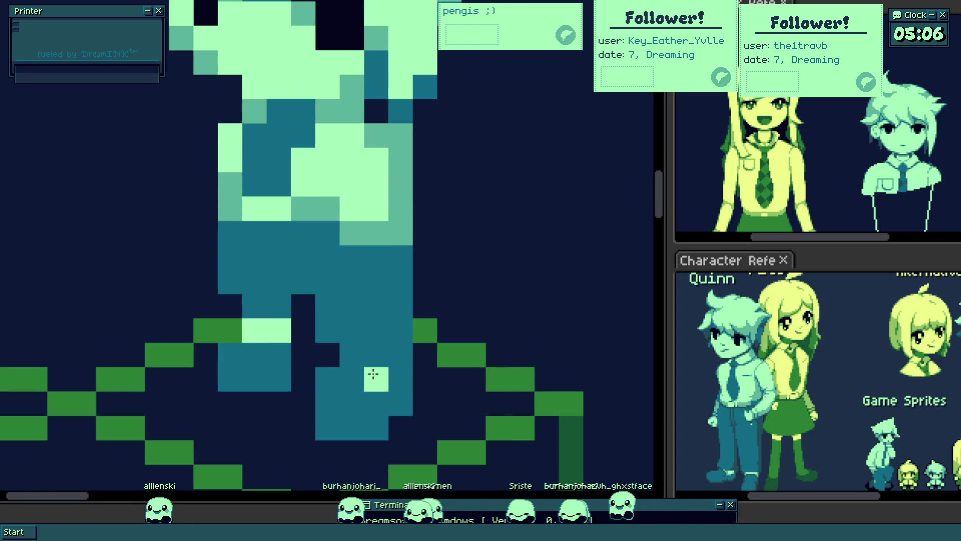
pyautogui.scroll(-5, 353, 354)
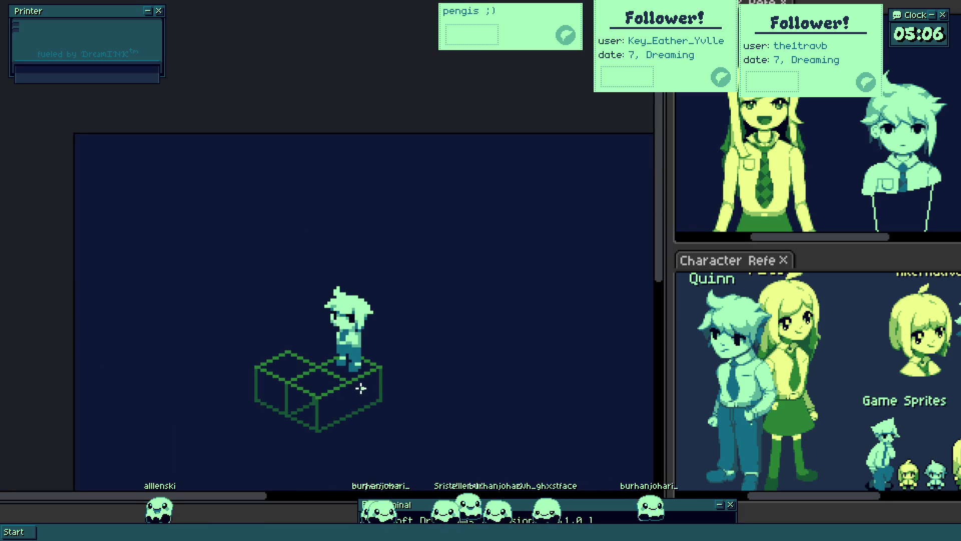
pyautogui.scroll(2, 360, 387)
pyautogui.scroll(3, 361, 386)
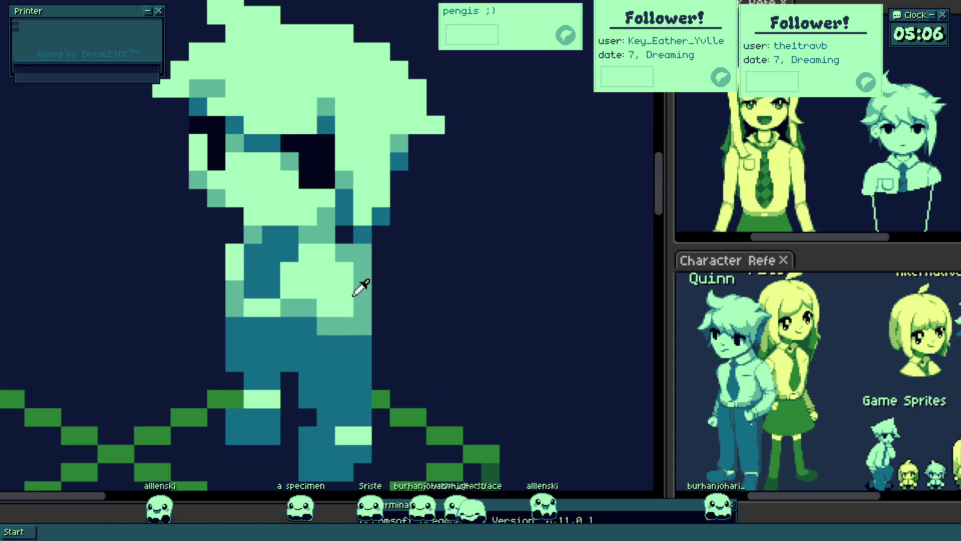
# - Add light-green highlight pixels to the shirt and paint a matching pixel on the arm
pyautogui.click(381, 277)
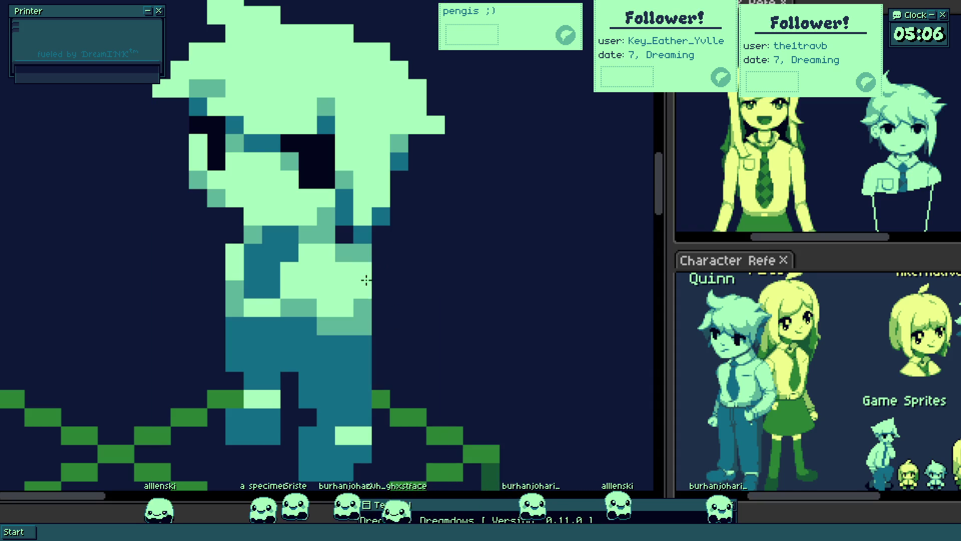
pyautogui.click(397, 312)
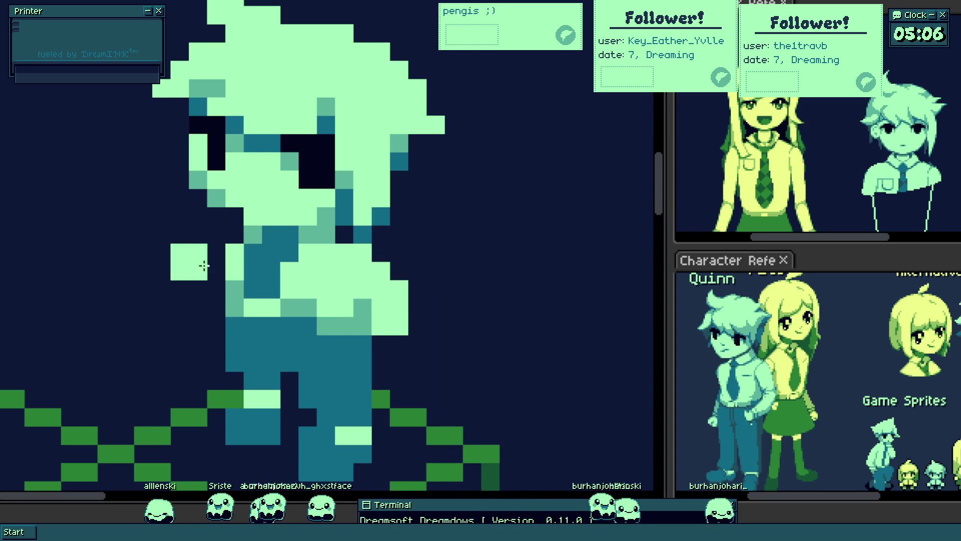
pyautogui.click(214, 283)
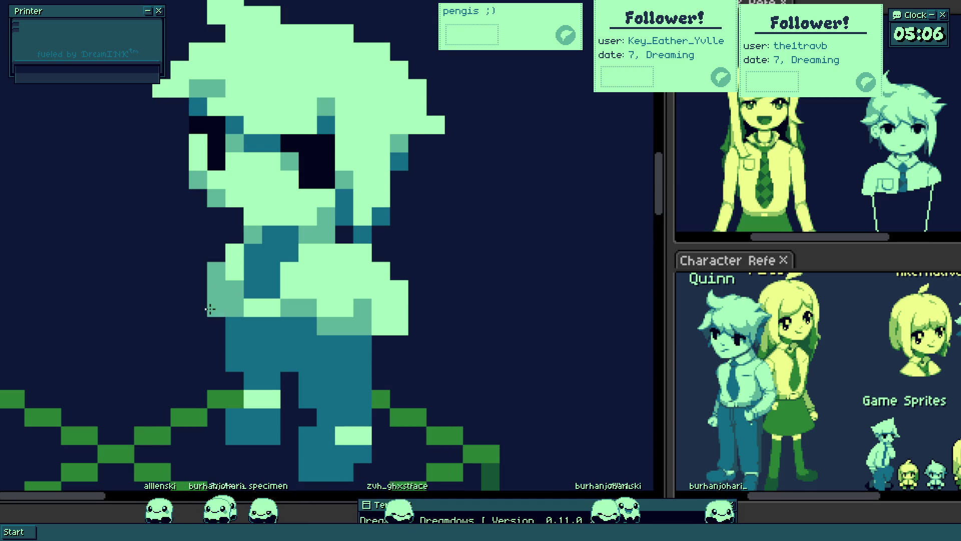
pyautogui.click(214, 316)
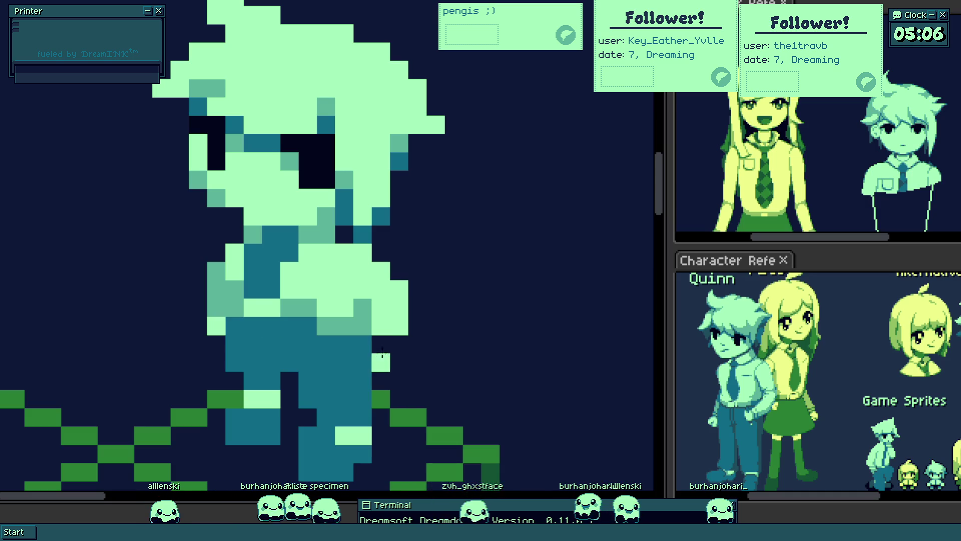
pyautogui.scroll(-2, 391, 345)
pyautogui.scroll(2, 376, 353)
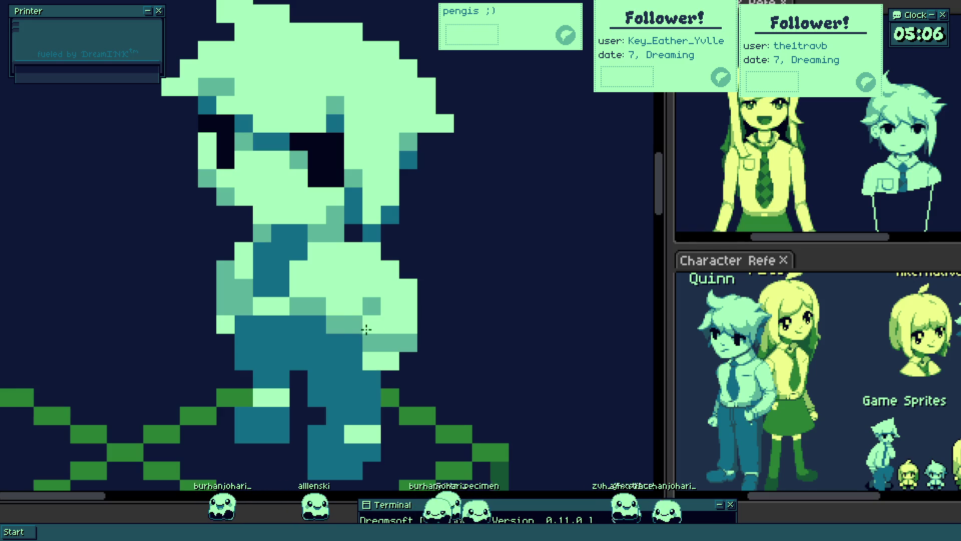
pyautogui.scroll(-2, 370, 328)
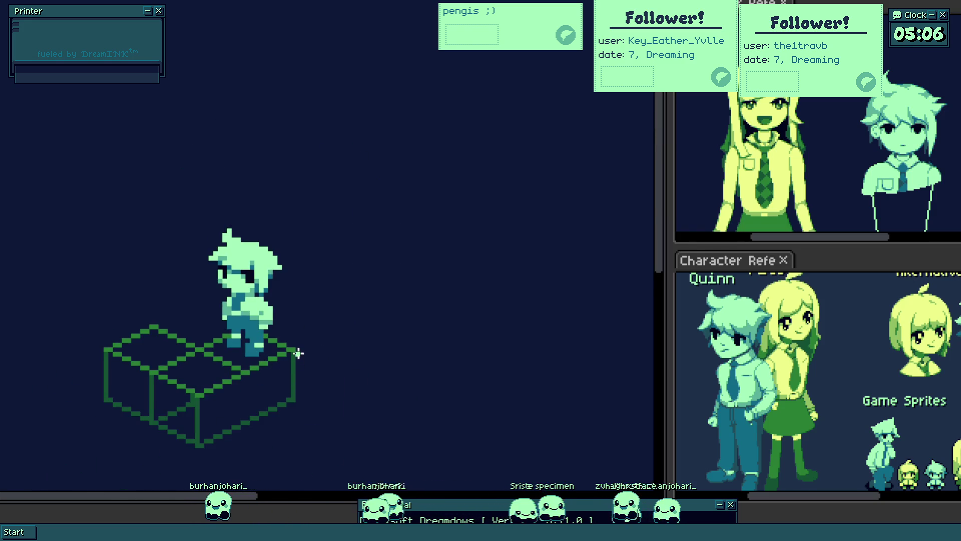
pyautogui.scroll(-1, 298, 354)
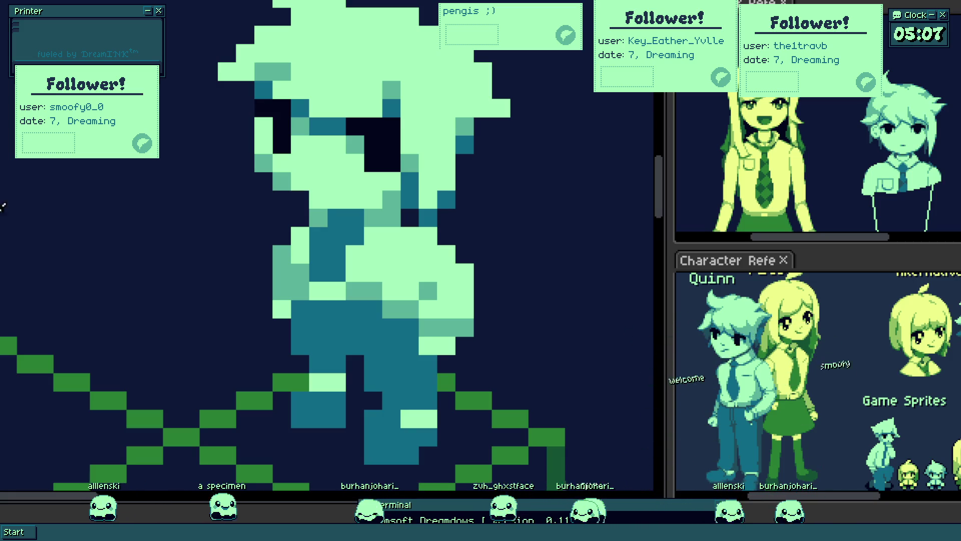
pyautogui.moveTo(136, 117)
pyautogui.mouseDown()
pyautogui.moveTo(704, 203)
pyautogui.moveTo(861, 160)
pyautogui.mouseUp()
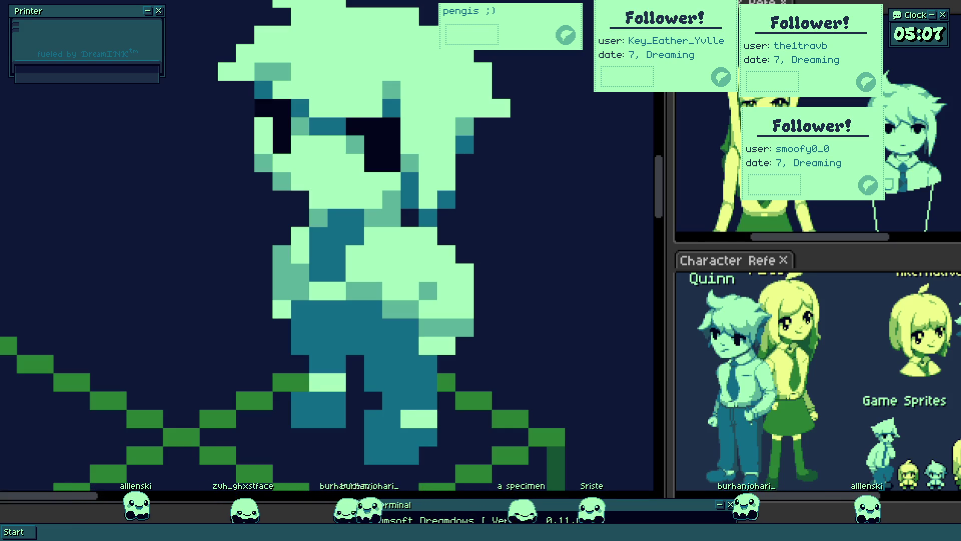
# - Drag the follower notification card to the top and re-centre the character
pyautogui.moveTo(799, 164)
pyautogui.mouseDown()
pyautogui.moveTo(252, 49)
pyautogui.moveTo(236, 60)
pyautogui.mouseUp()
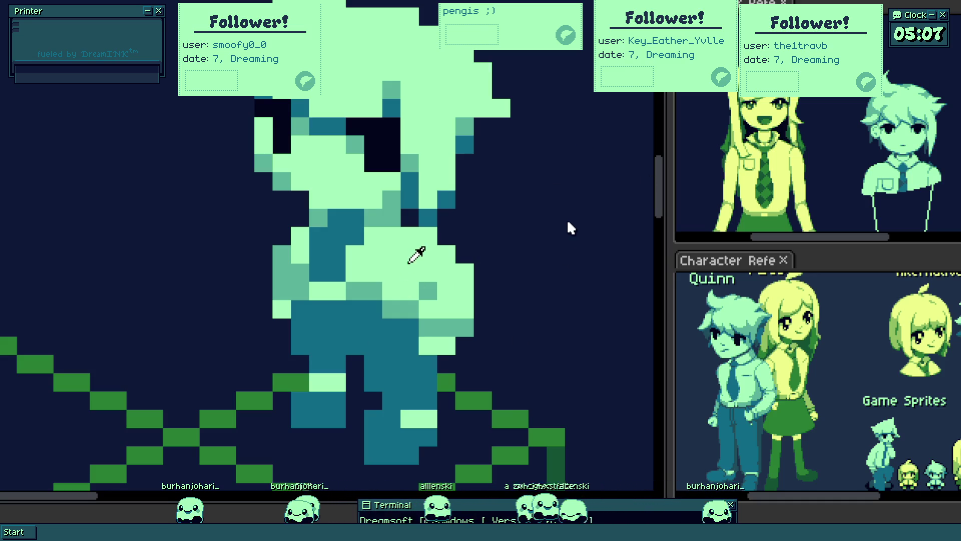
pyautogui.scroll(-2, 564, 197)
pyautogui.scroll(-2, 403, 275)
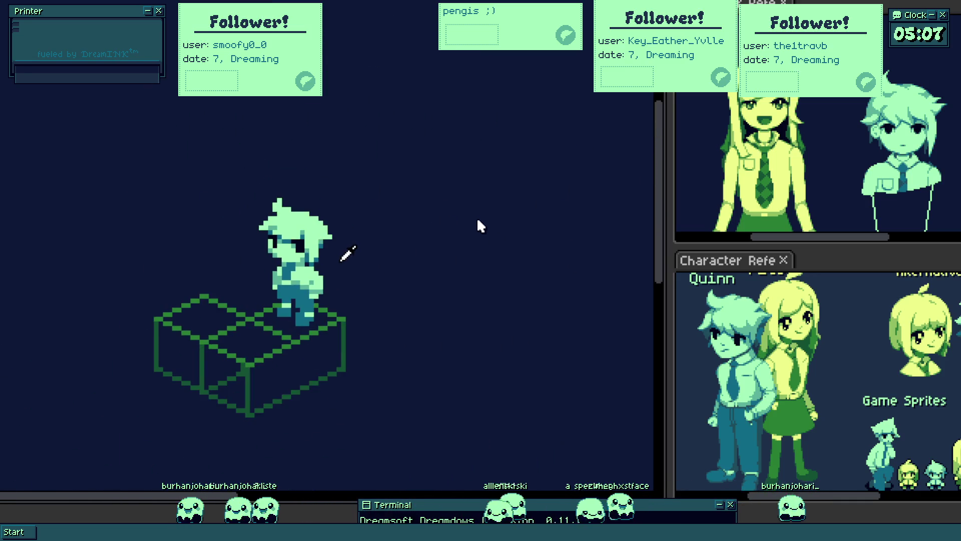
pyautogui.scroll(-1, 458, 226)
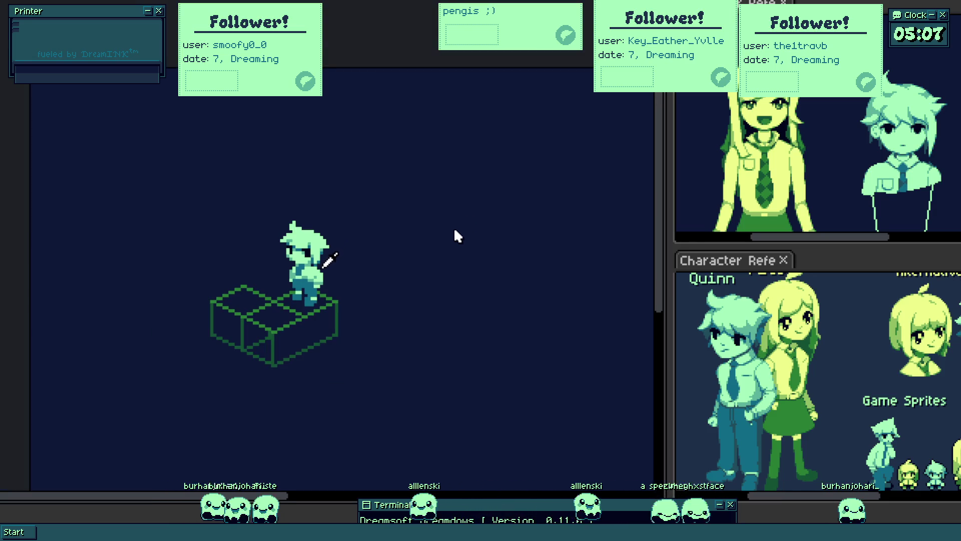
pyautogui.scroll(1, 451, 217)
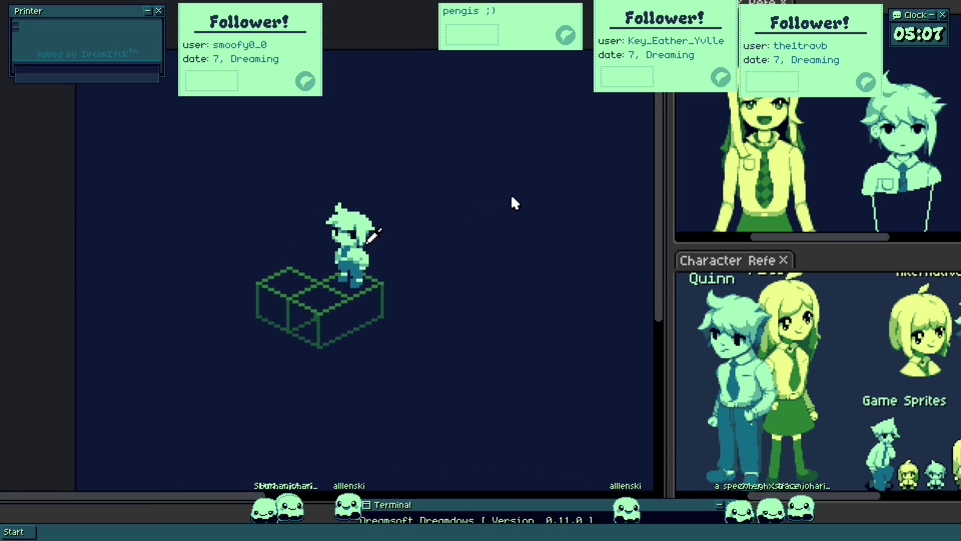
pyautogui.scroll(2, 514, 204)
pyautogui.moveTo(522, 215); pyautogui.dragTo(553, 207)
pyautogui.scroll(2, 532, 213)
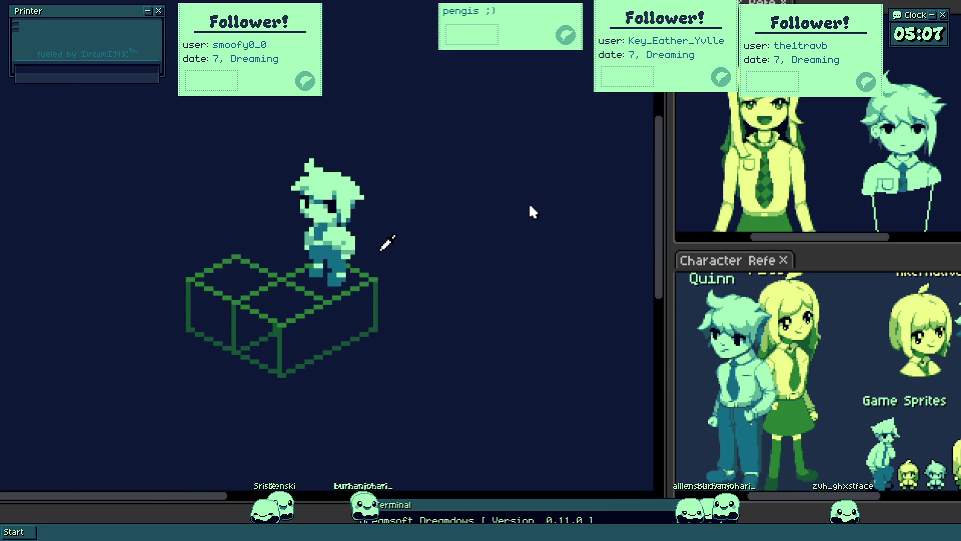
pyautogui.scroll(2, 479, 155)
pyautogui.scroll(2, 474, 273)
pyautogui.scroll(1, 303, 409)
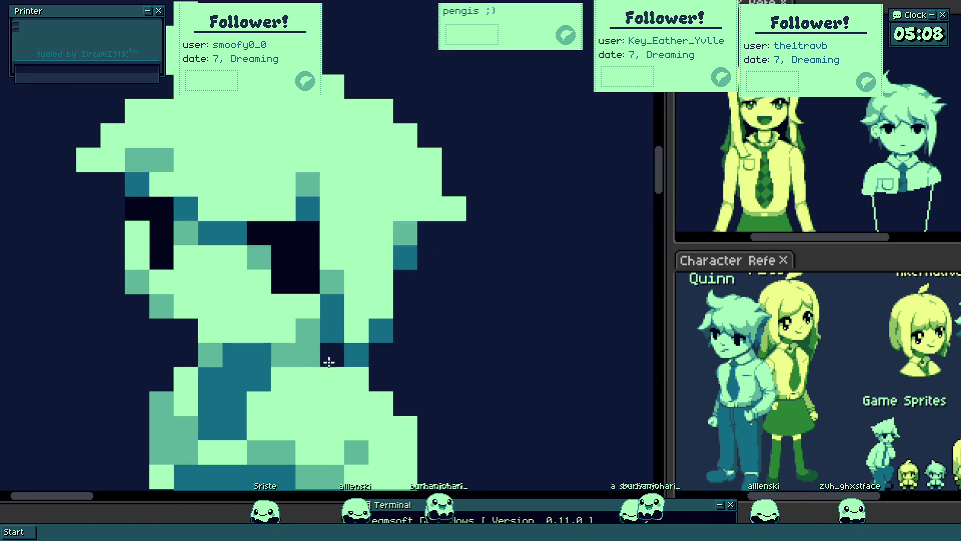
pyautogui.scroll(-5, 324, 355)
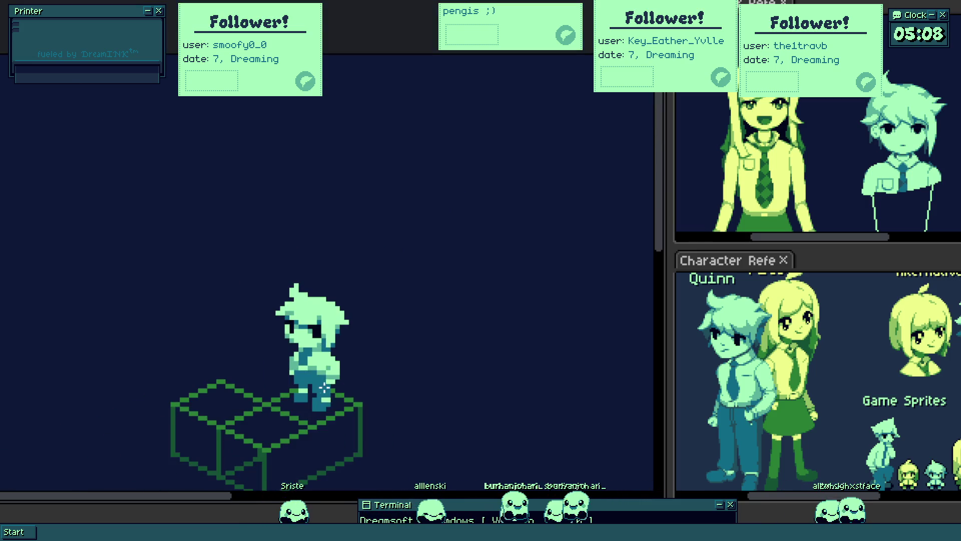
pyautogui.scroll(3, 325, 399)
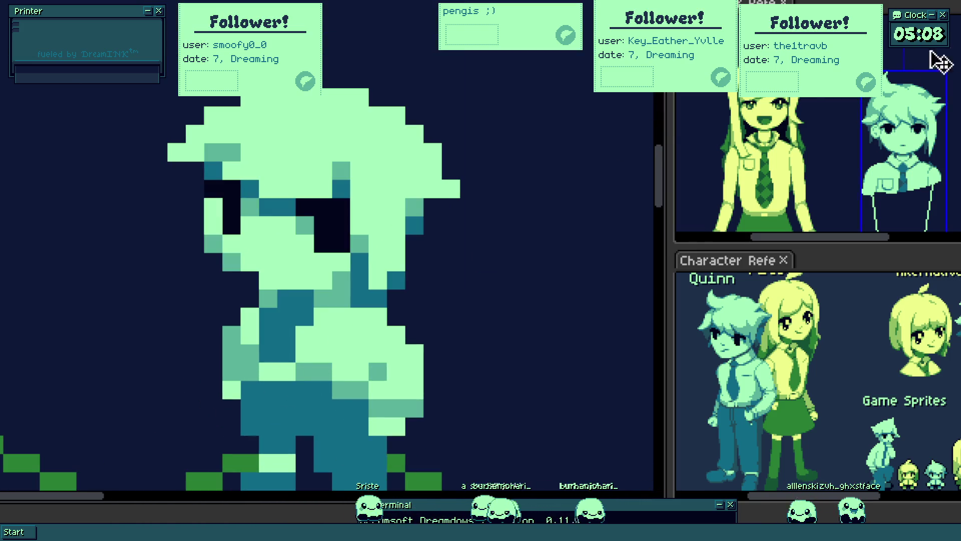
# - Lasso the head and shift it slightly, then recolour two shirt pixel blocks
pyautogui.moveTo(469, 261); pyautogui.dragTo(571, 226)
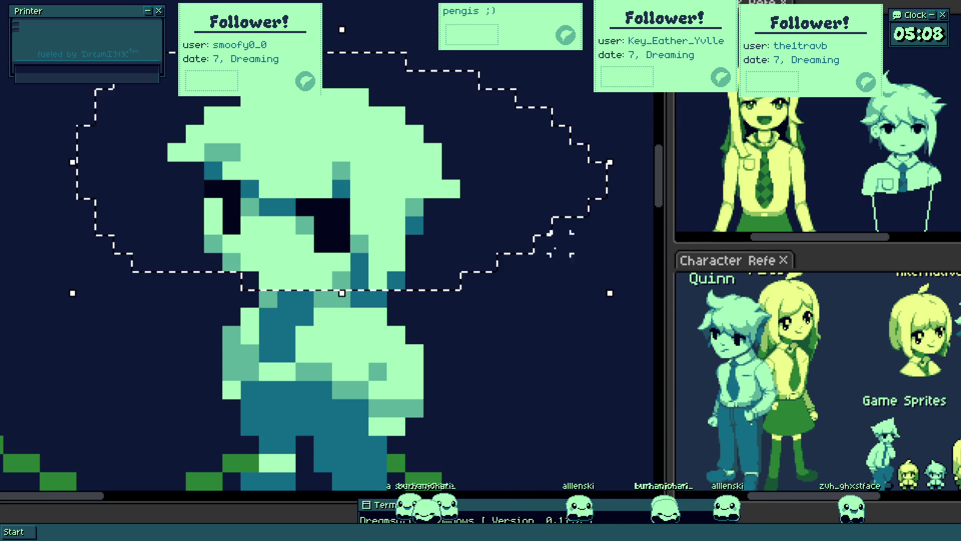
pyautogui.moveTo(379, 199); pyautogui.dragTo(399, 198)
pyautogui.scroll(-3, 374, 295)
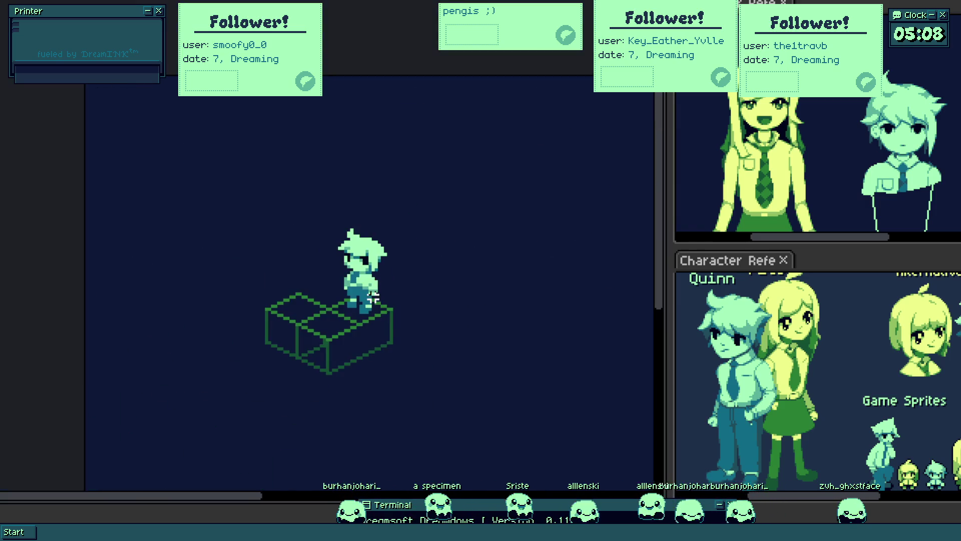
pyautogui.scroll(3, 367, 282)
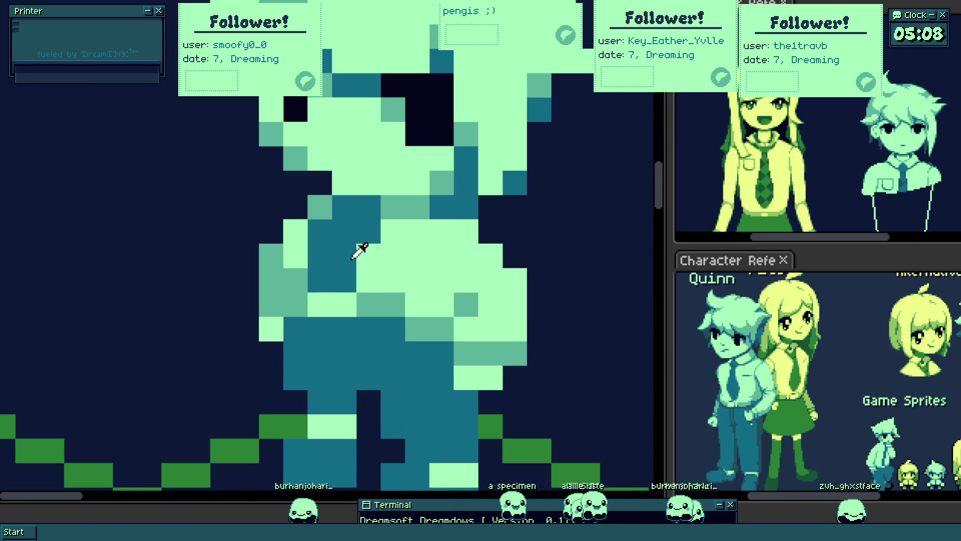
pyautogui.click(318, 257)
pyautogui.click(352, 212)
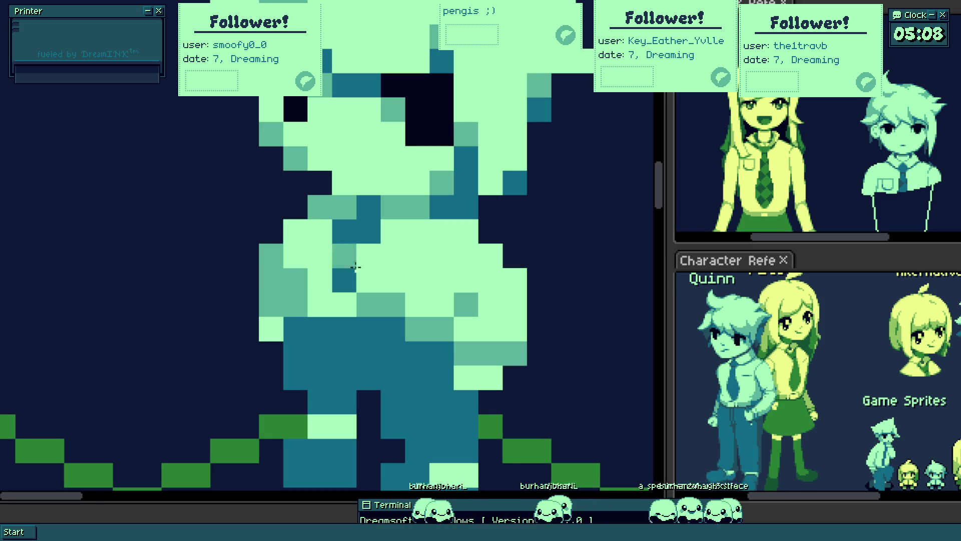
pyautogui.scroll(-3, 368, 276)
pyautogui.scroll(3, 363, 266)
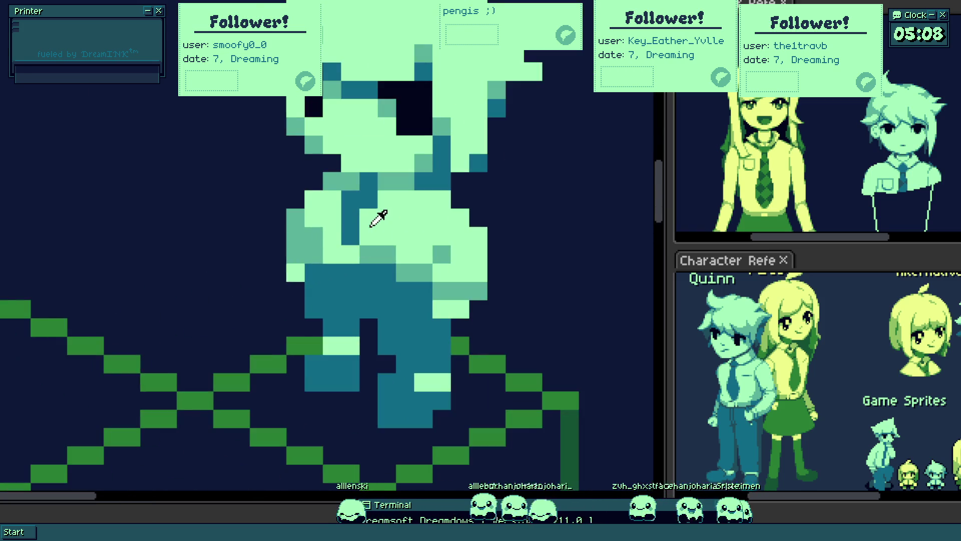
pyautogui.scroll(2, 376, 218)
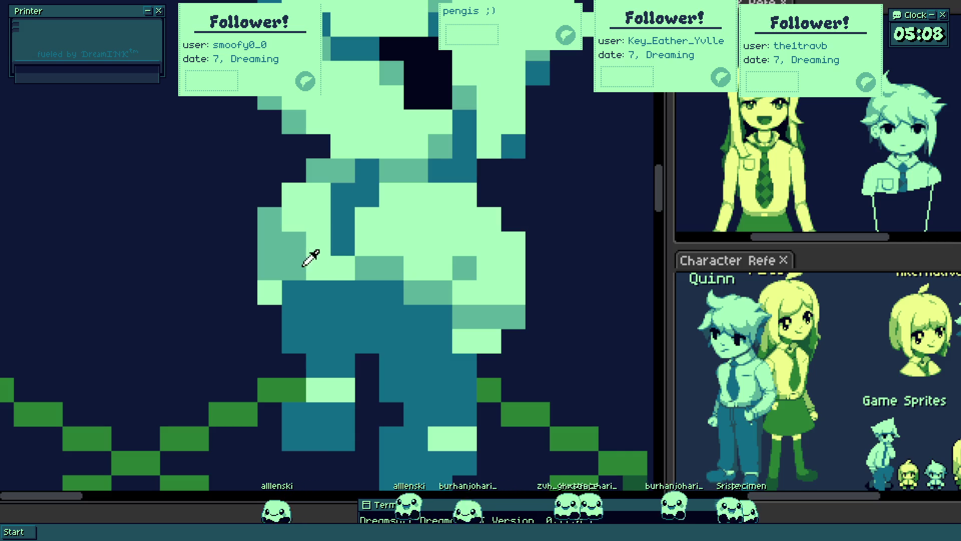
pyautogui.scroll(-3, 315, 272)
pyautogui.scroll(3, 312, 266)
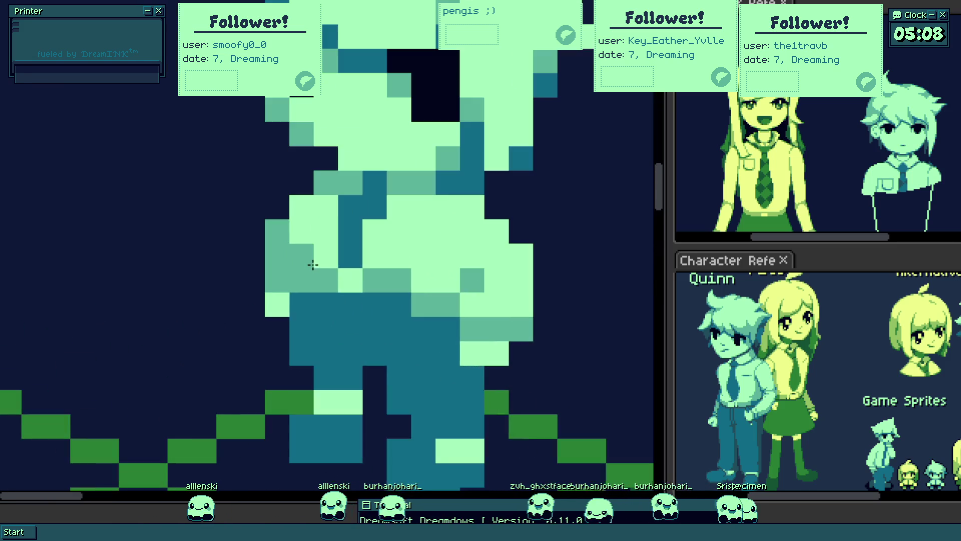
pyautogui.scroll(-3, 327, 298)
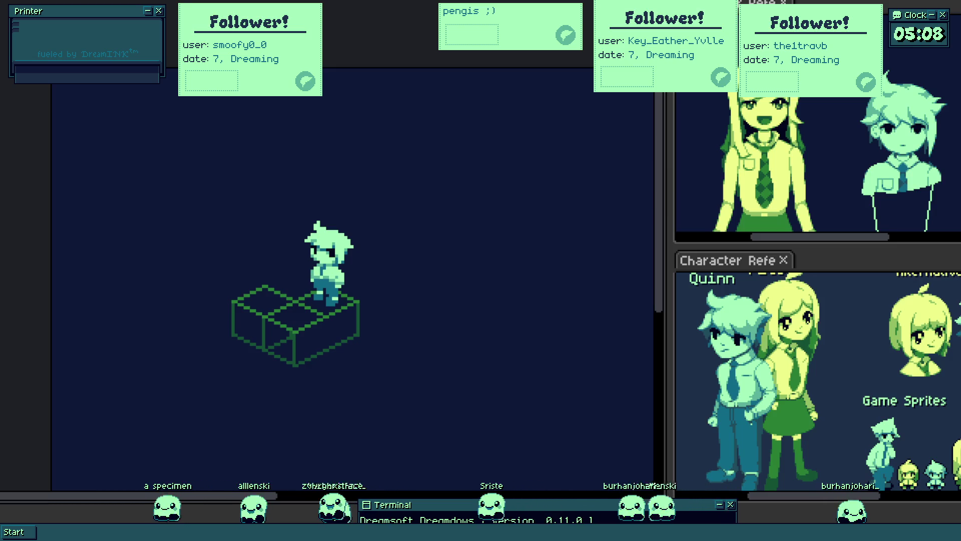
pyautogui.scroll(3, 387, 259)
pyautogui.scroll(2, 311, 321)
# - Repaint leg pixels in teal, light green and navy, then add a black pixel on the doodle canvas
pyautogui.click(327, 383)
pyautogui.click(290, 393)
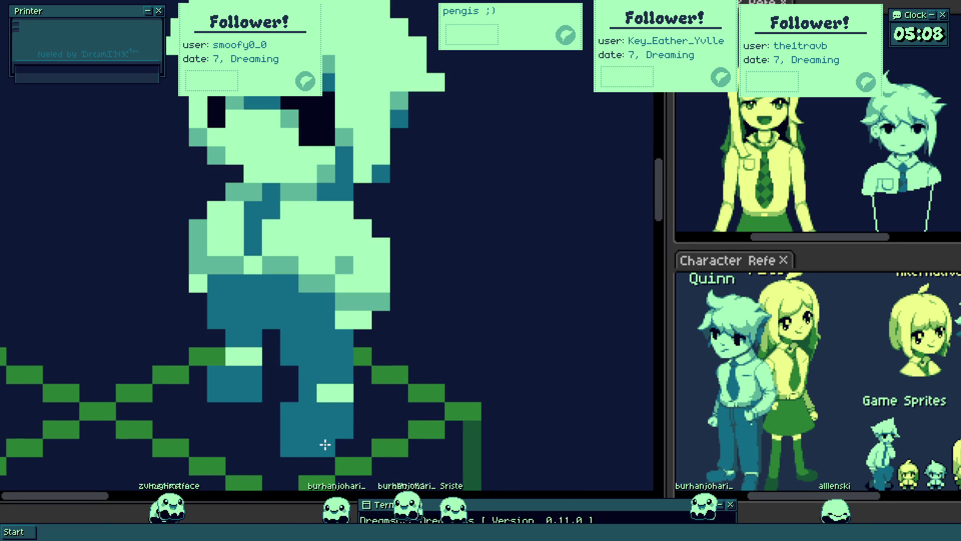
pyautogui.click(337, 390)
pyautogui.moveTo(337, 390); pyautogui.dragTo(341, 407)
pyautogui.click(291, 411)
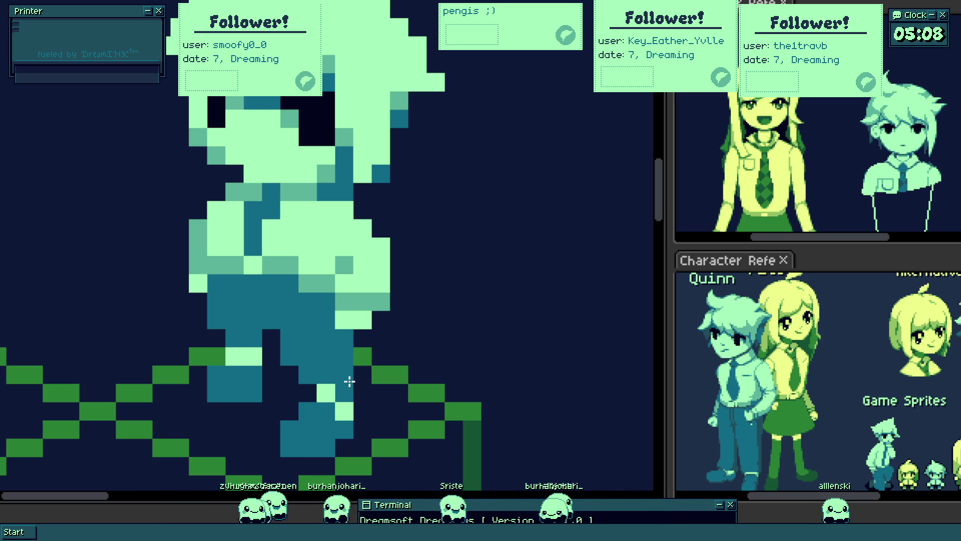
pyautogui.scroll(-3, 349, 383)
pyautogui.scroll(2, 365, 398)
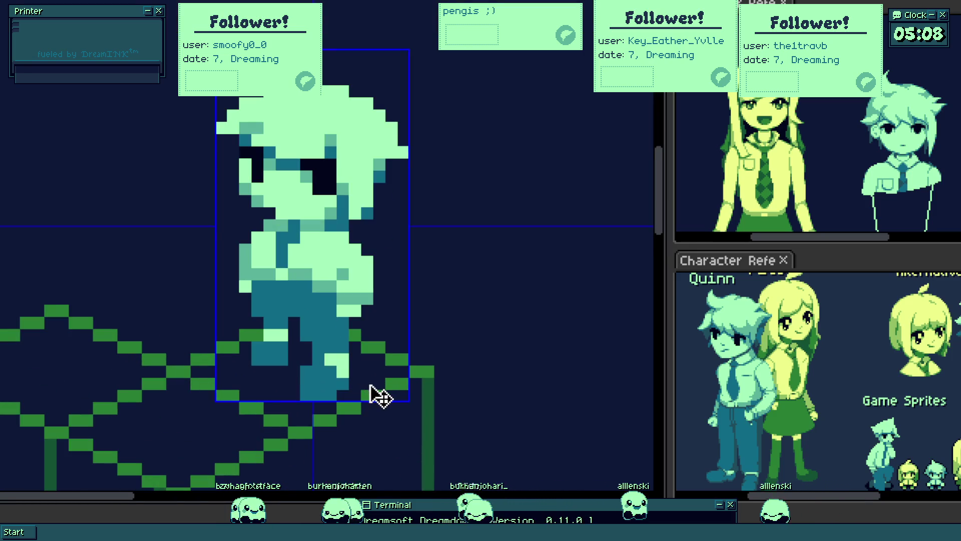
pyautogui.scroll(3, 411, 351)
pyautogui.click(230, 237)
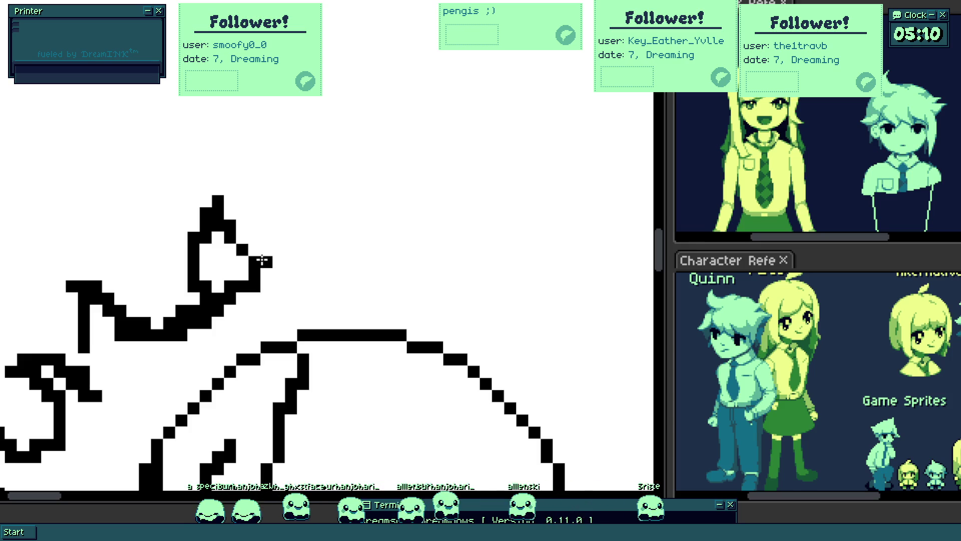
# - Redraw the spiky hair arc with extra spikes and draw an ear on the head's right
pyautogui.moveTo(270, 232); pyautogui.dragTo(278, 290)
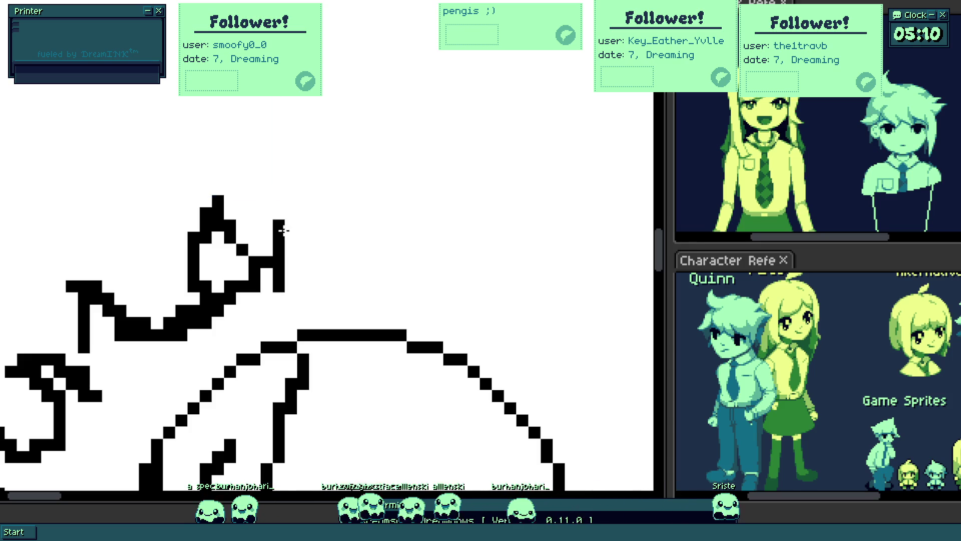
pyautogui.scroll(-2, 313, 239)
pyautogui.scroll(-2, 311, 240)
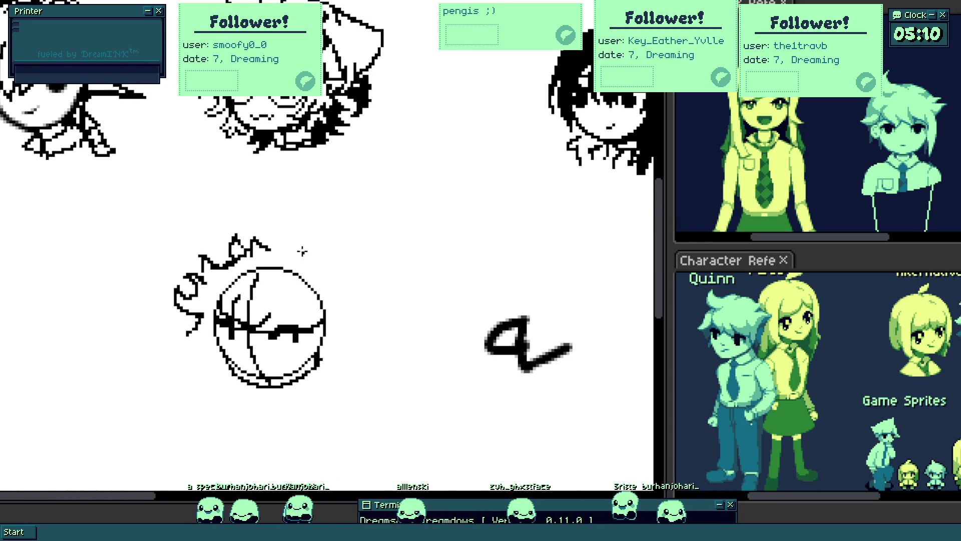
pyautogui.scroll(2, 299, 243)
pyautogui.moveTo(253, 270); pyautogui.dragTo(334, 297)
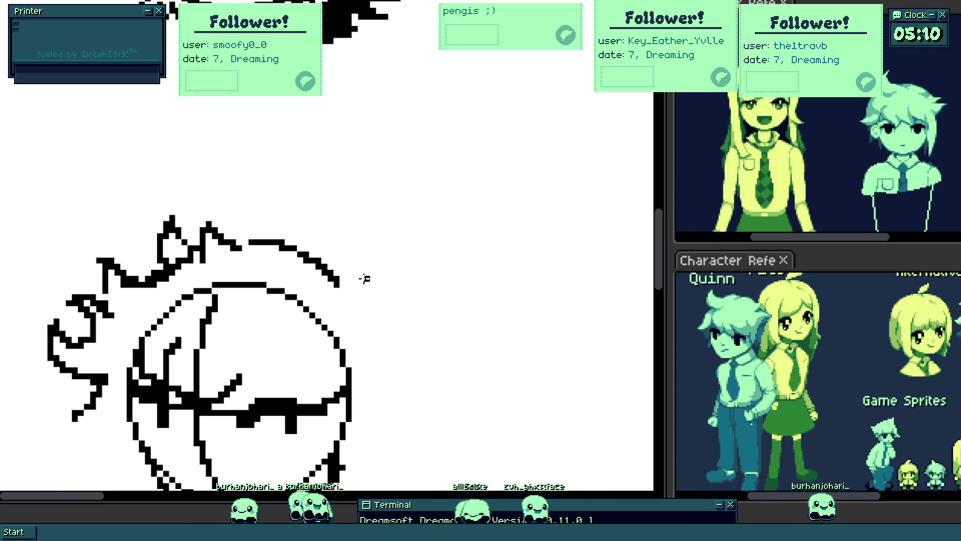
pyautogui.moveTo(328, 274); pyautogui.dragTo(383, 271)
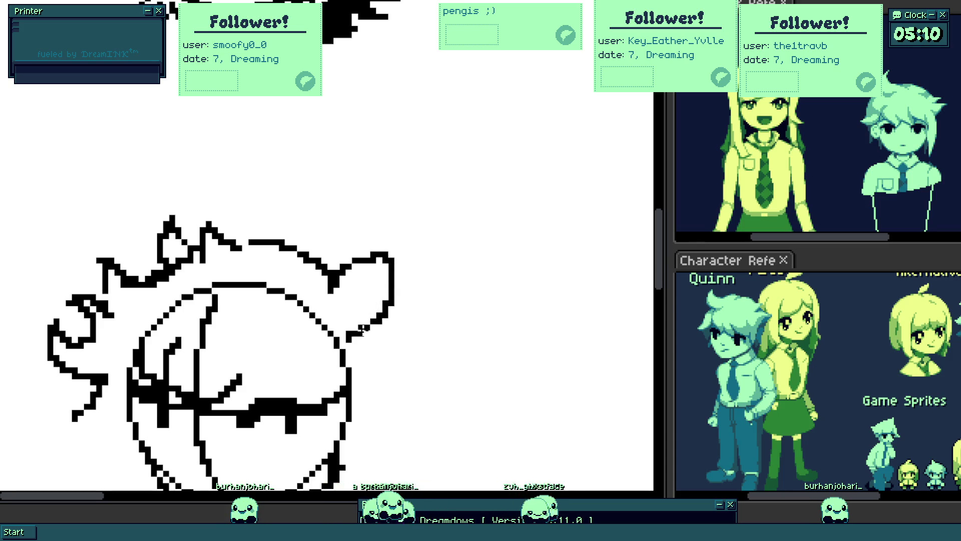
pyautogui.scroll(-5, 362, 330)
pyautogui.scroll(3, 337, 333)
pyautogui.scroll(1, 337, 333)
pyautogui.scroll(1, 320, 331)
pyautogui.scroll(1, 314, 316)
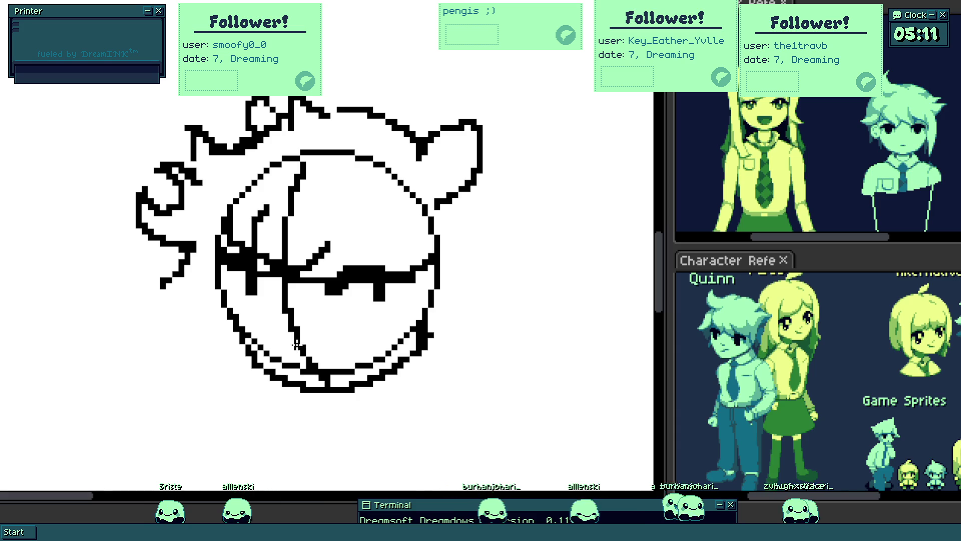
pyautogui.scroll(1, 204, 286)
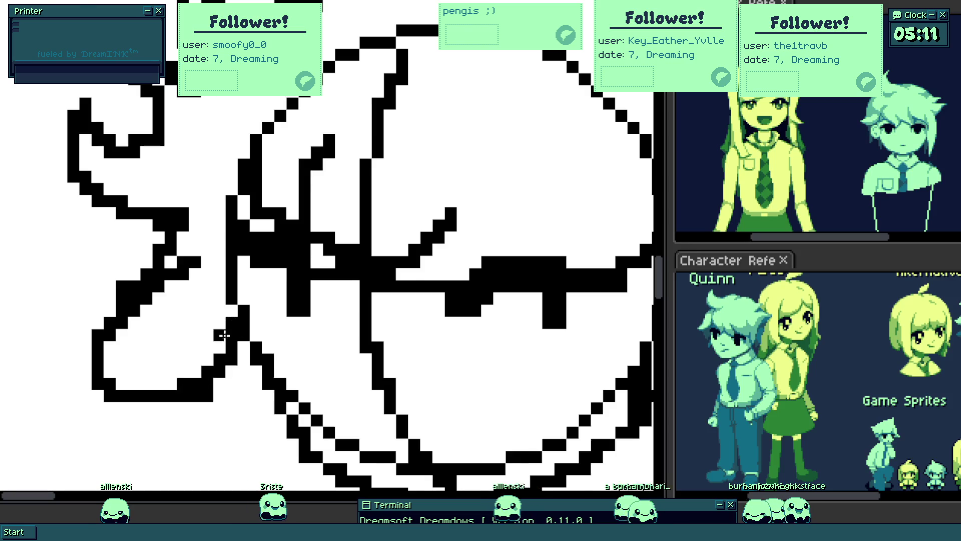
pyautogui.scroll(-1, 218, 346)
pyautogui.moveTo(314, 268); pyautogui.dragTo(300, 347)
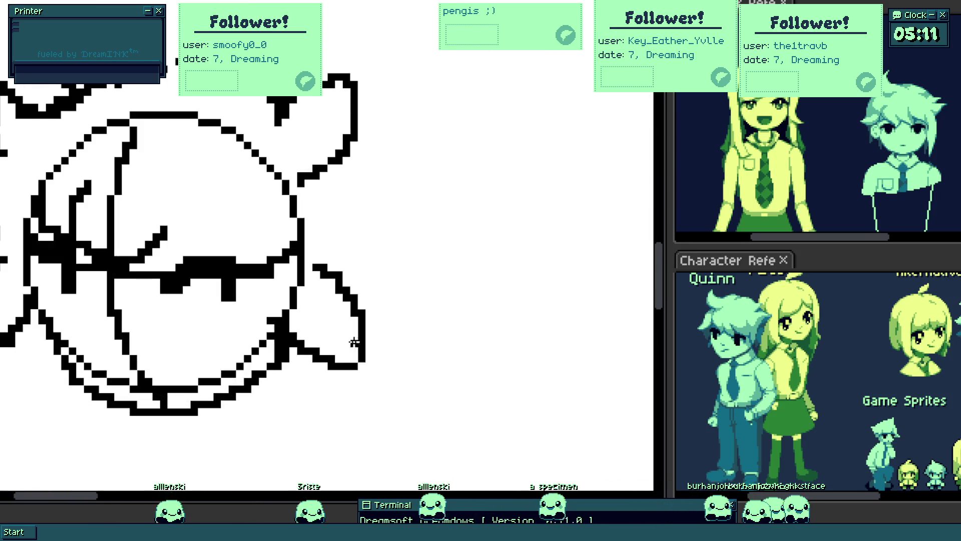
# - Add inner ear lines, hair strands and stair-stepped spikes running down below the ear
pyautogui.moveTo(290, 272)
pyautogui.mouseDown()
pyautogui.moveTo(257, 310)
pyautogui.moveTo(259, 353)
pyautogui.mouseUp()
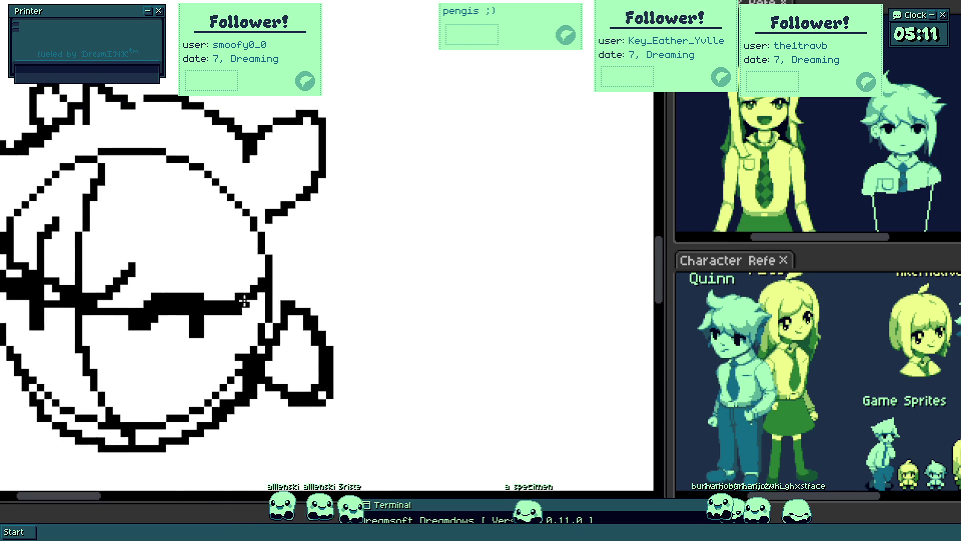
pyautogui.moveTo(222, 325); pyautogui.dragTo(226, 401)
pyautogui.moveTo(242, 370)
pyautogui.mouseDown()
pyautogui.moveTo(231, 307)
pyautogui.moveTo(247, 318)
pyautogui.moveTo(225, 371)
pyautogui.mouseUp()
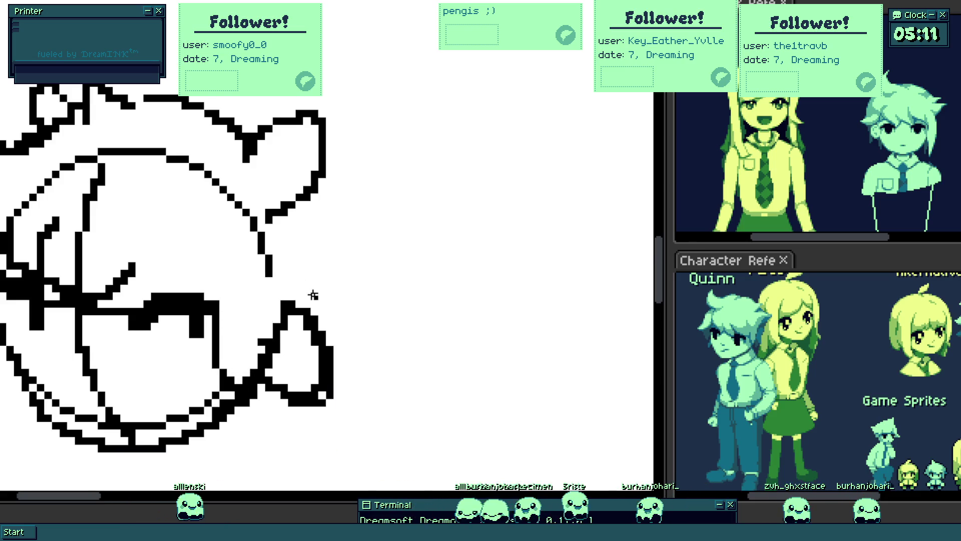
pyautogui.moveTo(320, 196); pyautogui.dragTo(402, 280)
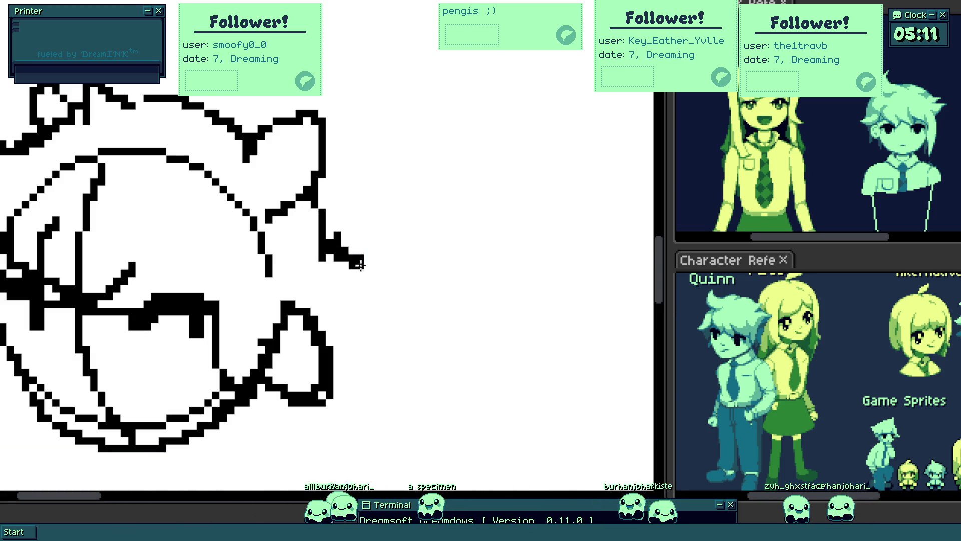
pyautogui.scroll(3, 322, 236)
pyautogui.moveTo(285, 176)
pyautogui.mouseDown()
pyautogui.moveTo(356, 398)
pyautogui.moveTo(303, 439)
pyautogui.mouseUp()
pyautogui.scroll(-3, 323, 363)
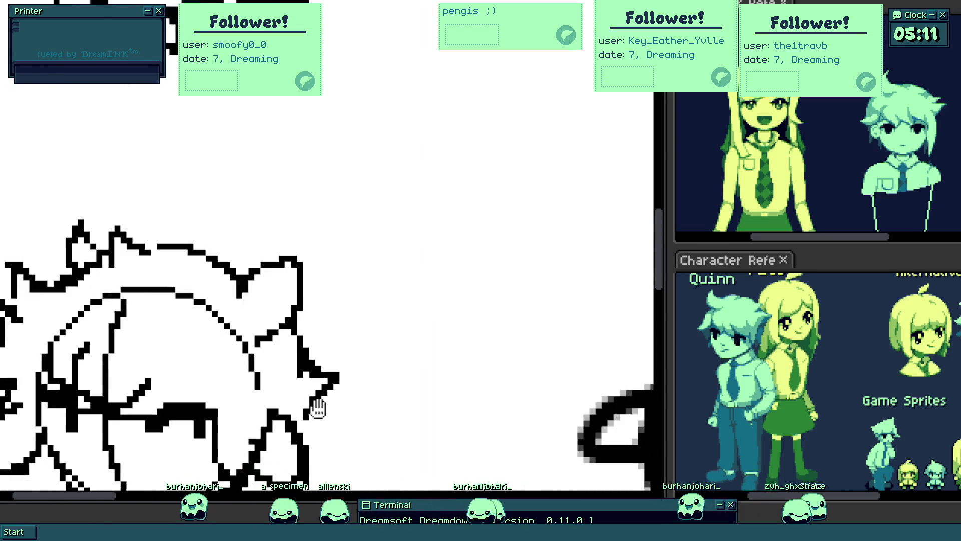
pyautogui.scroll(3, 322, 362)
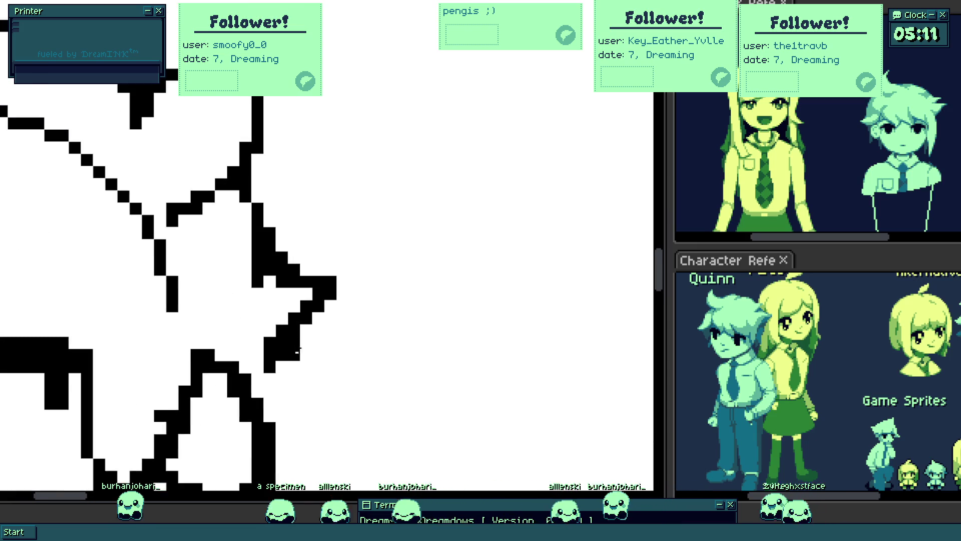
# - Redraw the down-right spike after undoing a stray stroke and erase stray pixels inside the head
pyautogui.moveTo(295, 378); pyautogui.dragTo(292, 408)
pyautogui.hotkey('ctrl', 'z')
pyautogui.moveTo(290, 347)
pyautogui.mouseDown()
pyautogui.moveTo(308, 440)
pyautogui.moveTo(283, 378)
pyautogui.mouseUp()
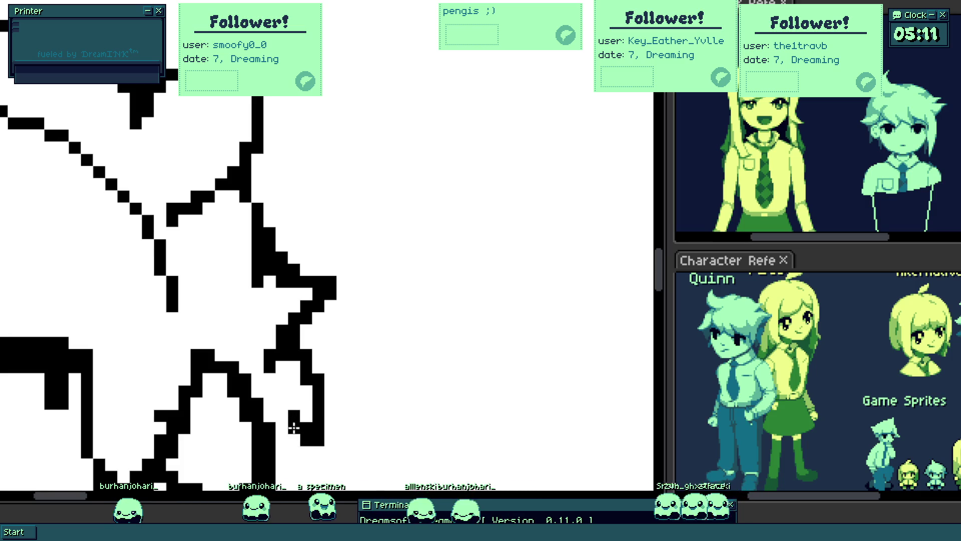
pyautogui.scroll(-3, 283, 378)
pyautogui.scroll(3, 226, 353)
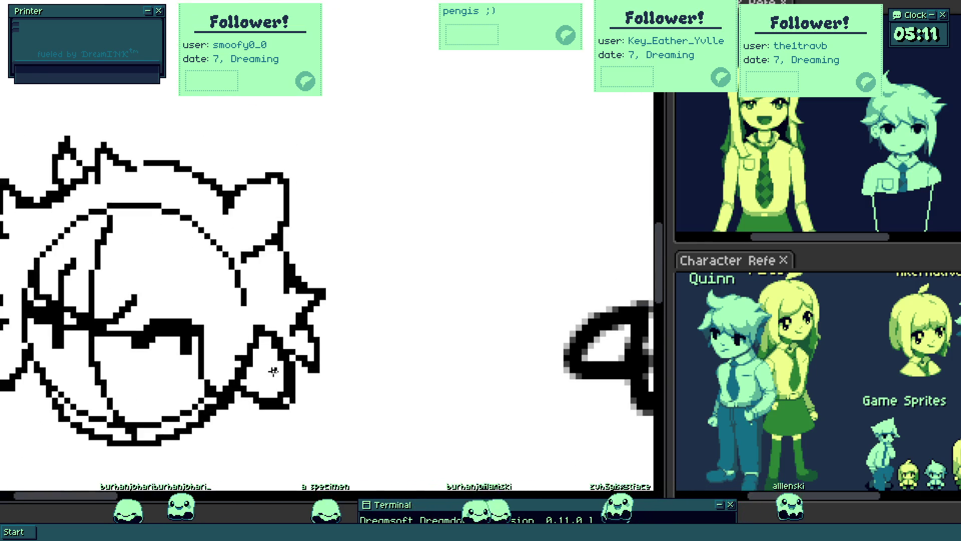
pyautogui.scroll(2, 211, 350)
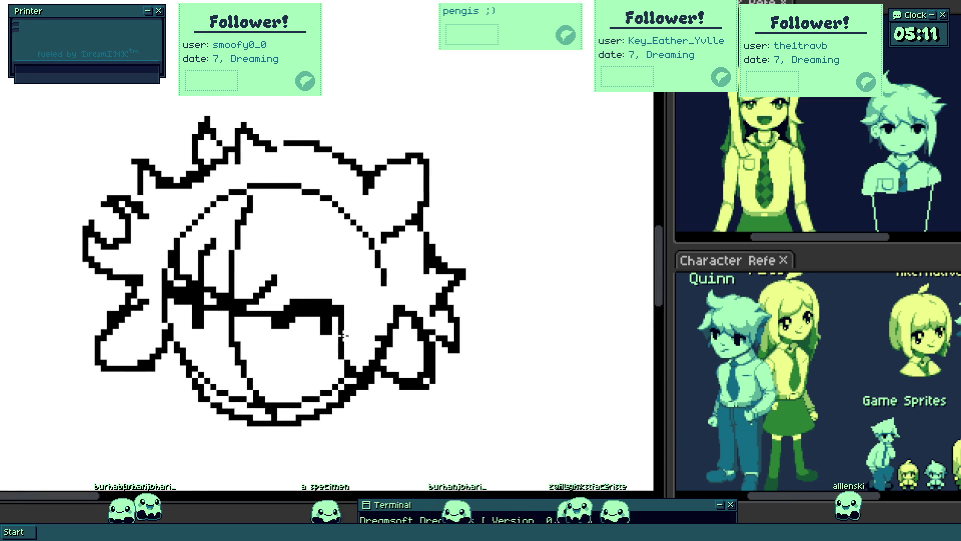
pyautogui.scroll(3, 323, 333)
pyautogui.scroll(2, 383, 250)
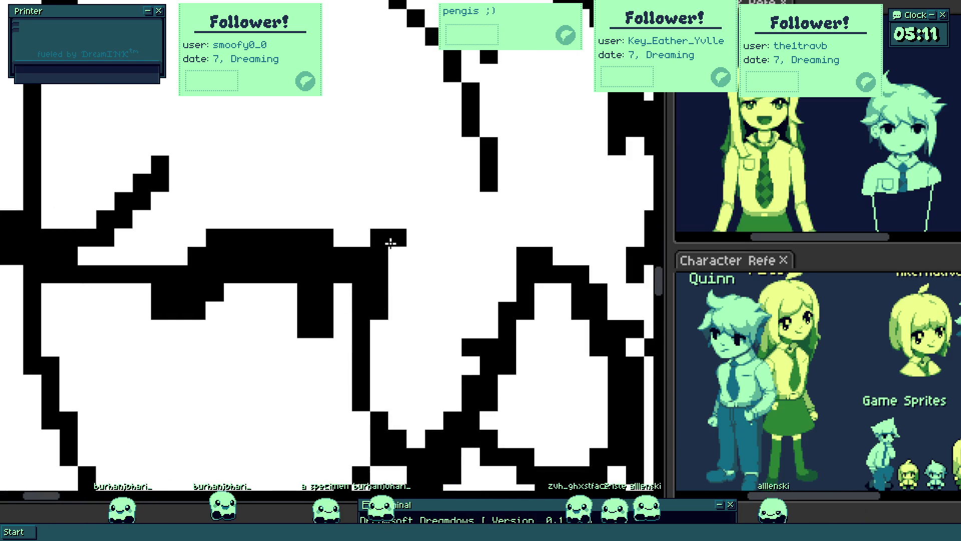
pyautogui.moveTo(358, 239); pyautogui.dragTo(360, 344)
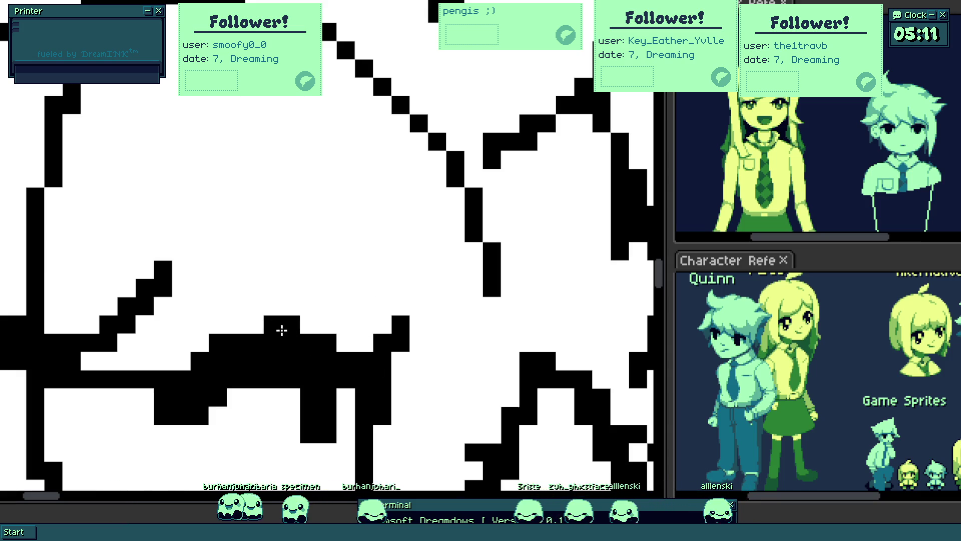
pyautogui.scroll(-5, 276, 338)
pyautogui.moveTo(242, 322); pyautogui.dragTo(339, 339)
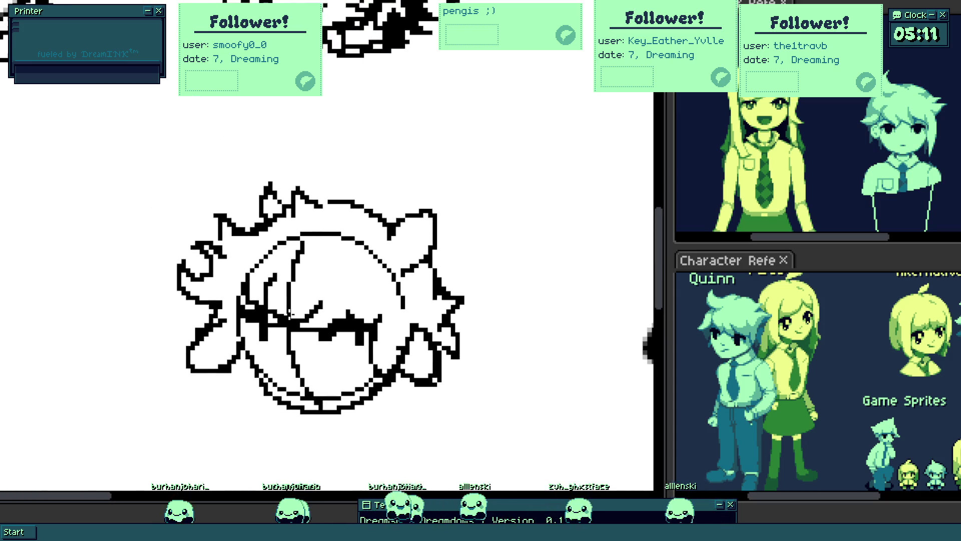
pyautogui.scroll(3, 289, 313)
pyautogui.moveTo(298, 286); pyautogui.dragTo(262, 315)
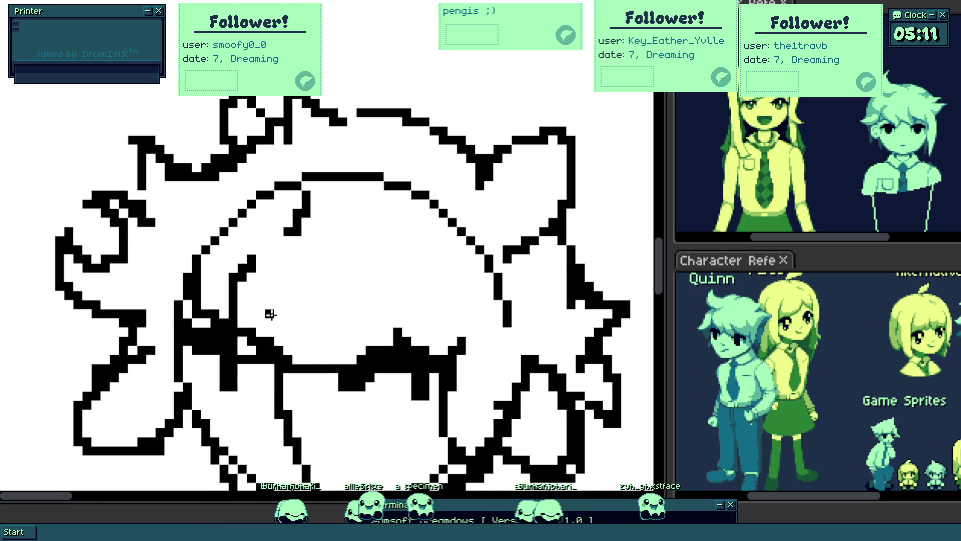
pyautogui.scroll(1, 270, 314)
pyautogui.scroll(-8, 241, 333)
pyautogui.scroll(5, 265, 314)
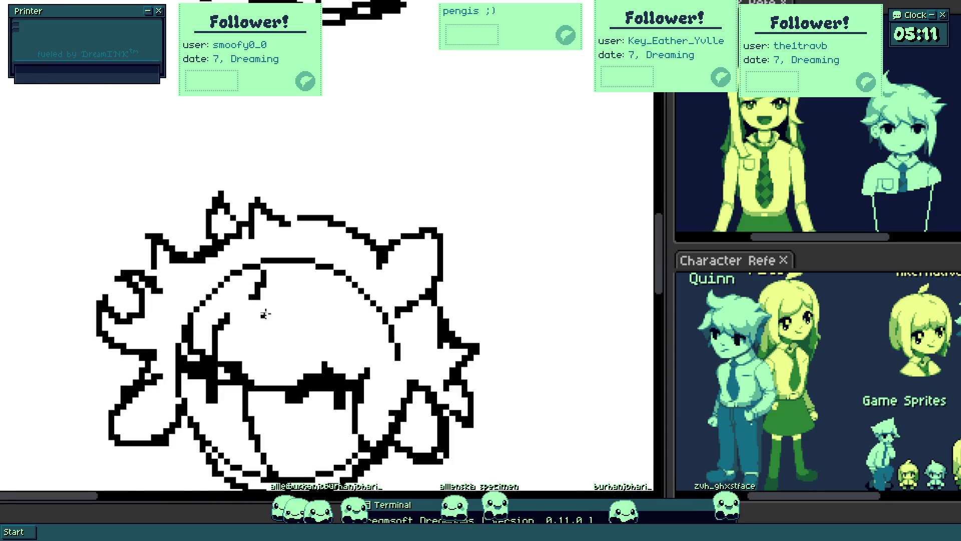
pyautogui.scroll(1, 277, 309)
pyautogui.scroll(1, 296, 313)
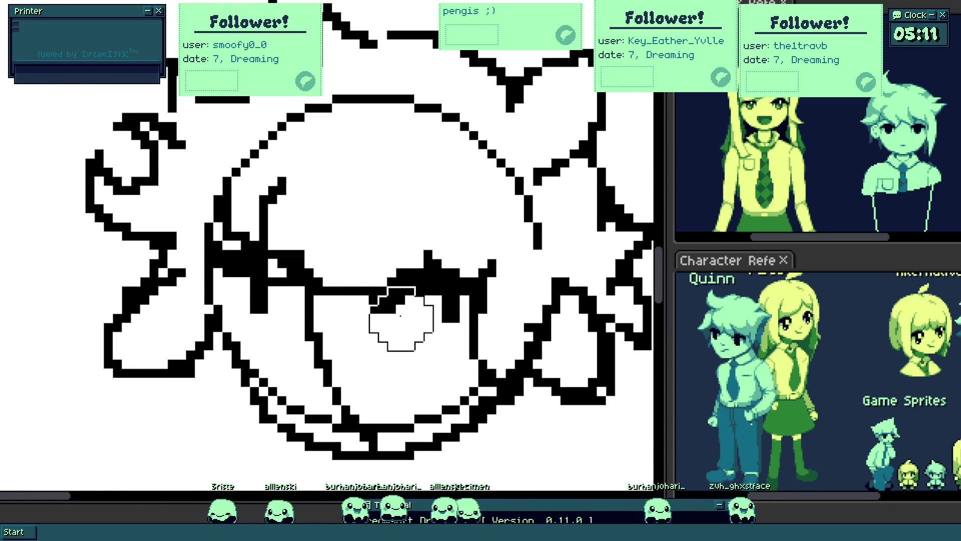
# - Thicken the eye into a dark band and draw a small curved smile mark below it
pyautogui.moveTo(380, 297)
pyautogui.mouseDown()
pyautogui.moveTo(409, 323)
pyautogui.moveTo(450, 319)
pyautogui.mouseUp()
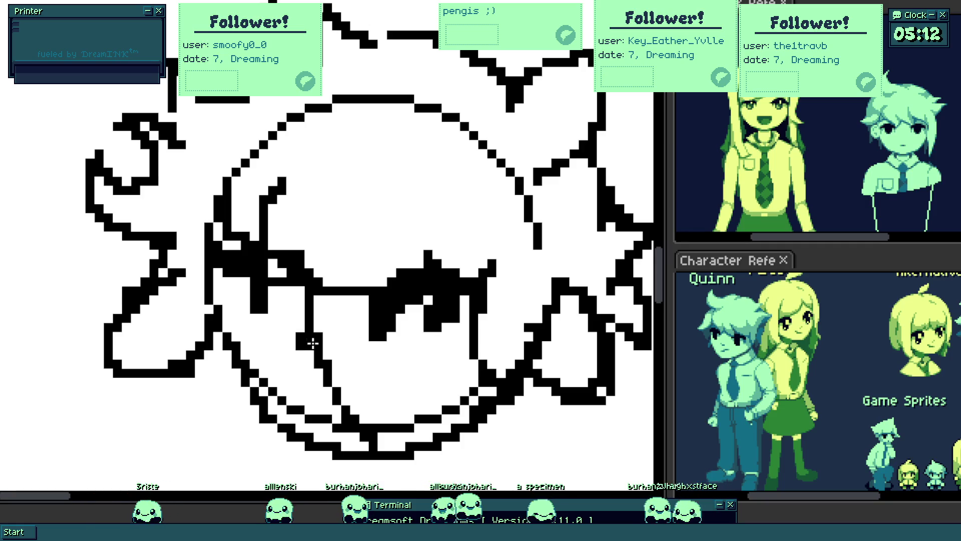
pyautogui.scroll(2, 316, 338)
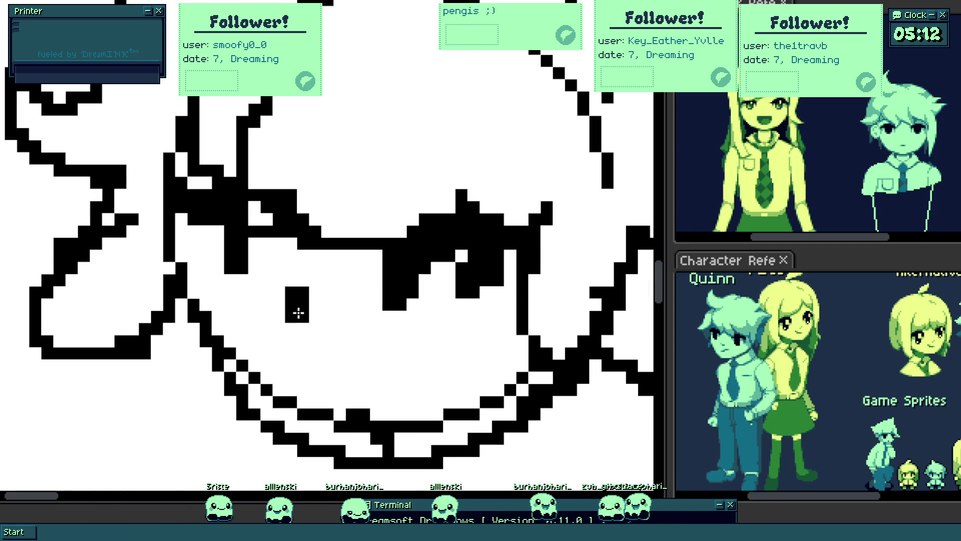
pyautogui.moveTo(274, 312); pyautogui.dragTo(342, 348)
pyautogui.hotkey('ctrl', 'z')
pyautogui.moveTo(279, 301); pyautogui.dragTo(322, 317)
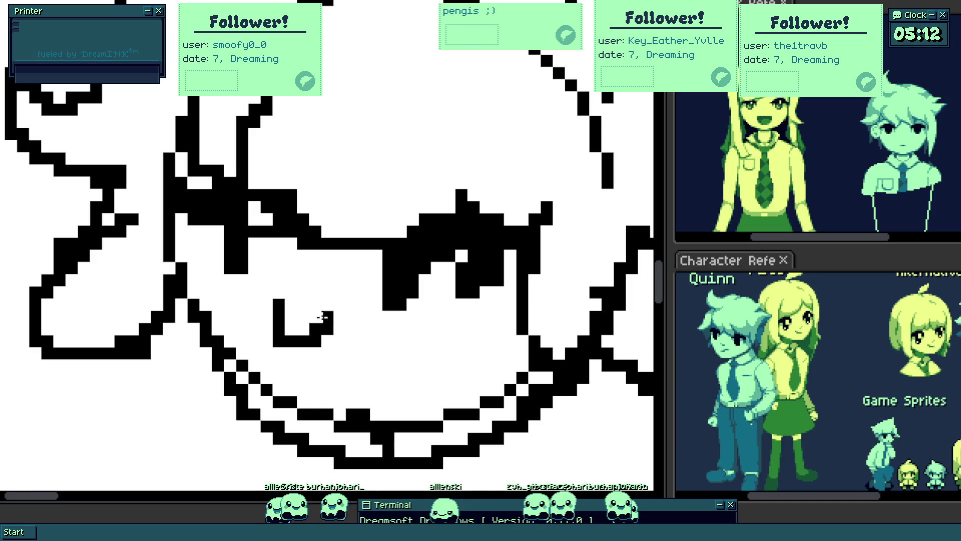
pyautogui.scroll(-4, 287, 321)
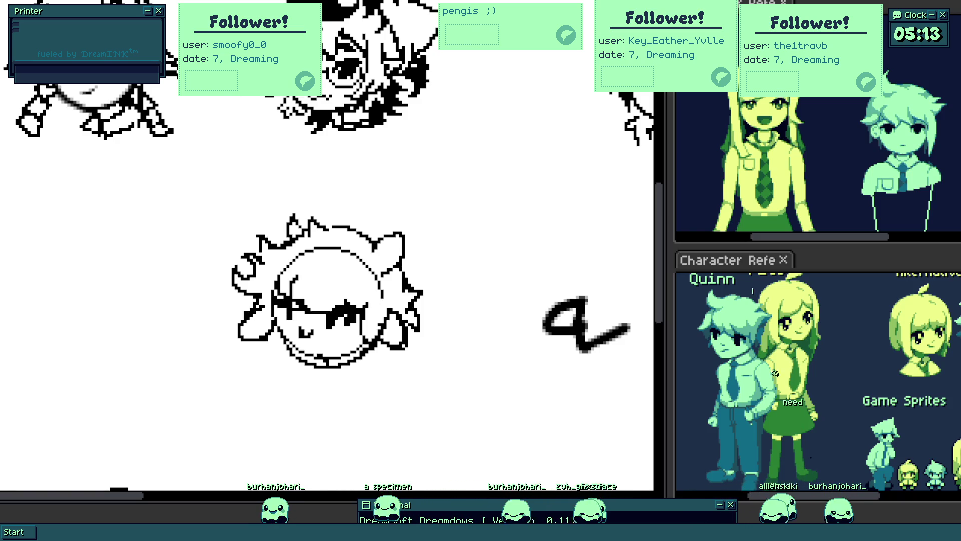
pyautogui.scroll(-3, 323, 248)
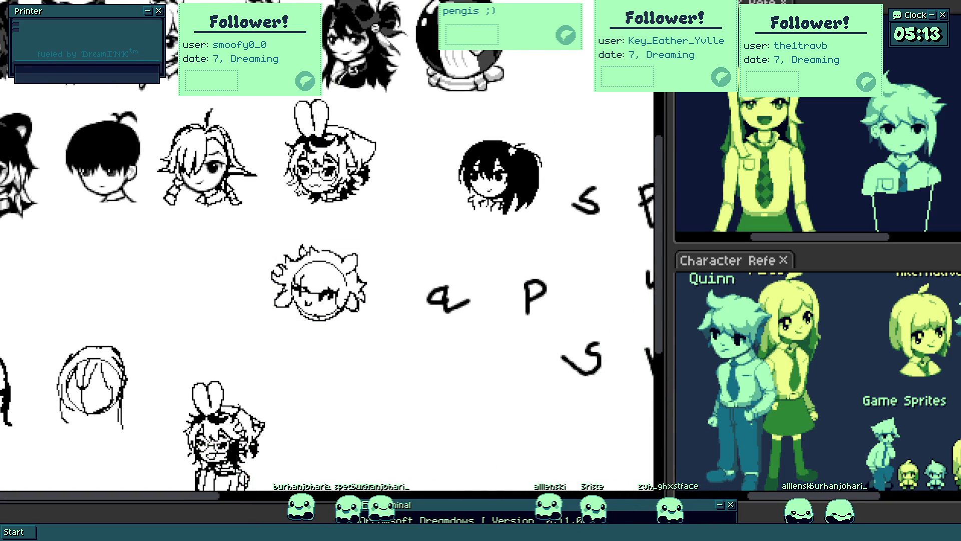
# - Pan across the shared canvas to view neighbouring sketches before leaving the doodle board
pyautogui.moveTo(280, 115); pyautogui.dragTo(165, 172)
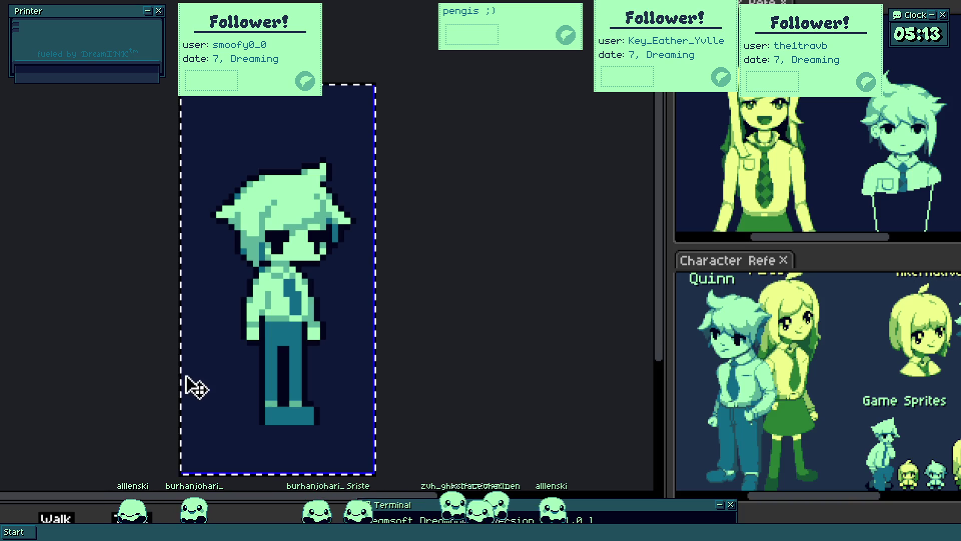
# - Draw a black stair-stepped curve on the blank canvas, erasing its lower steps and a stray end pixel
pyautogui.moveTo(181, 383); pyautogui.dragTo(179, 383)
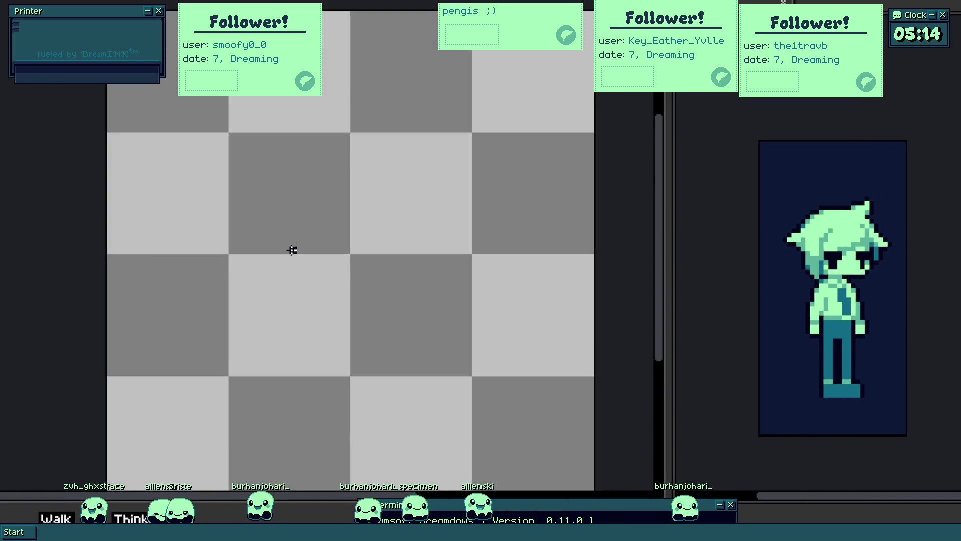
pyautogui.moveTo(268, 243); pyautogui.dragTo(414, 259)
pyautogui.moveTo(182, 288); pyautogui.dragTo(276, 305)
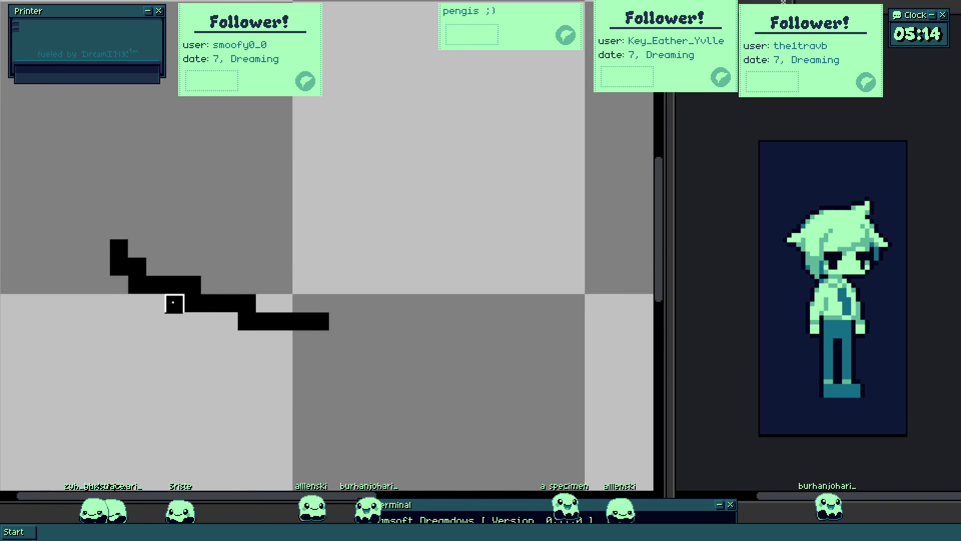
pyautogui.moveTo(172, 303); pyautogui.dragTo(338, 339)
pyautogui.moveTo(188, 286)
pyautogui.mouseDown()
pyautogui.moveTo(411, 325)
pyautogui.moveTo(433, 296)
pyautogui.moveTo(429, 326)
pyautogui.mouseUp()
pyautogui.click(398, 353)
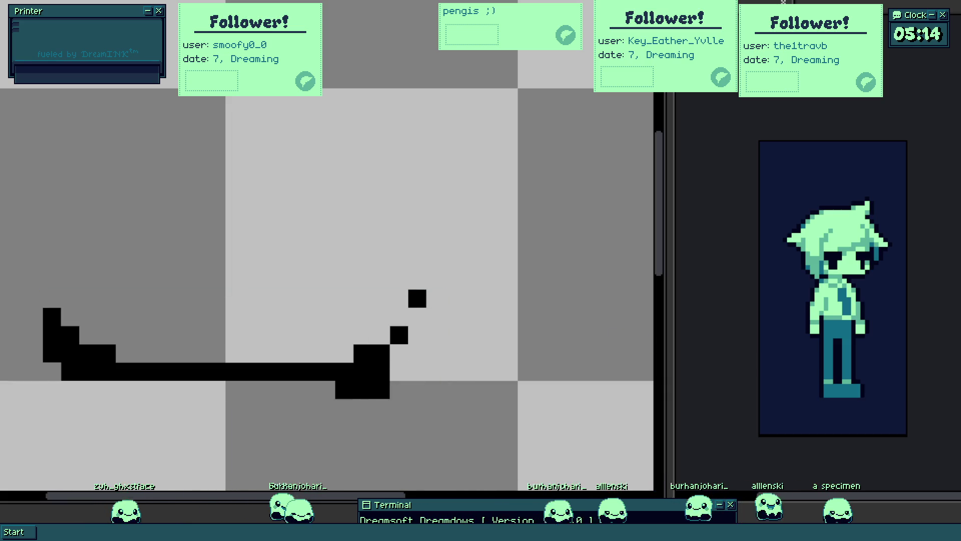
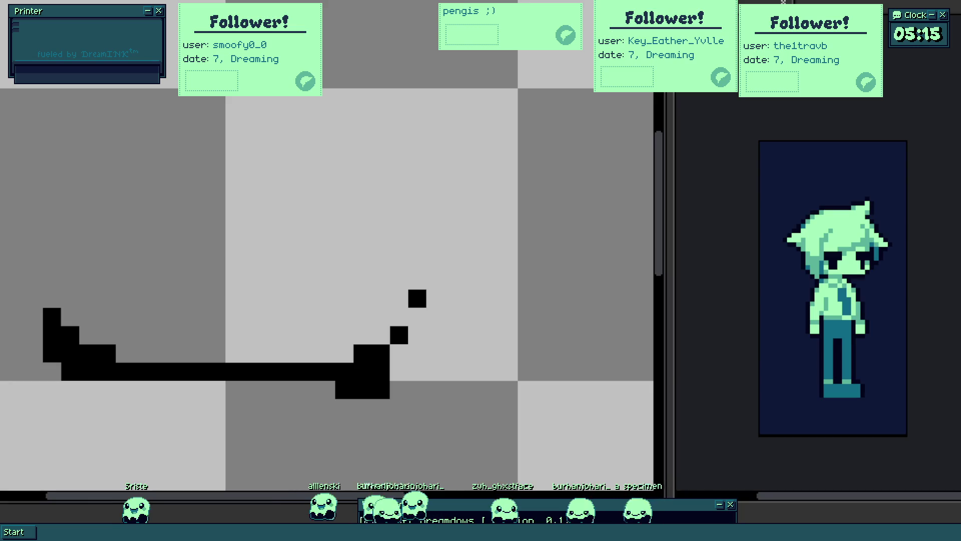
pyautogui.scroll(1, 266, 358)
pyautogui.hscroll(1, 267, 358)
# - Raise the bottom stroke's right end and draw a curved line down to meet it
pyautogui.click(368, 359)
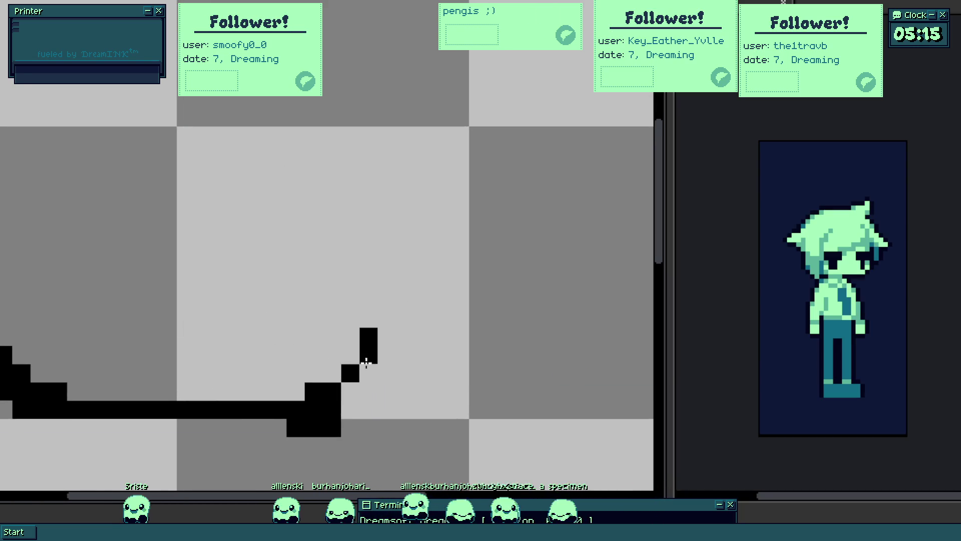
pyautogui.scroll(-1, 382, 322)
pyautogui.scroll(1, 365, 290)
pyautogui.moveTo(368, 285); pyautogui.dragTo(377, 329)
pyautogui.scroll(-2, 378, 328)
pyautogui.scroll(2, 378, 354)
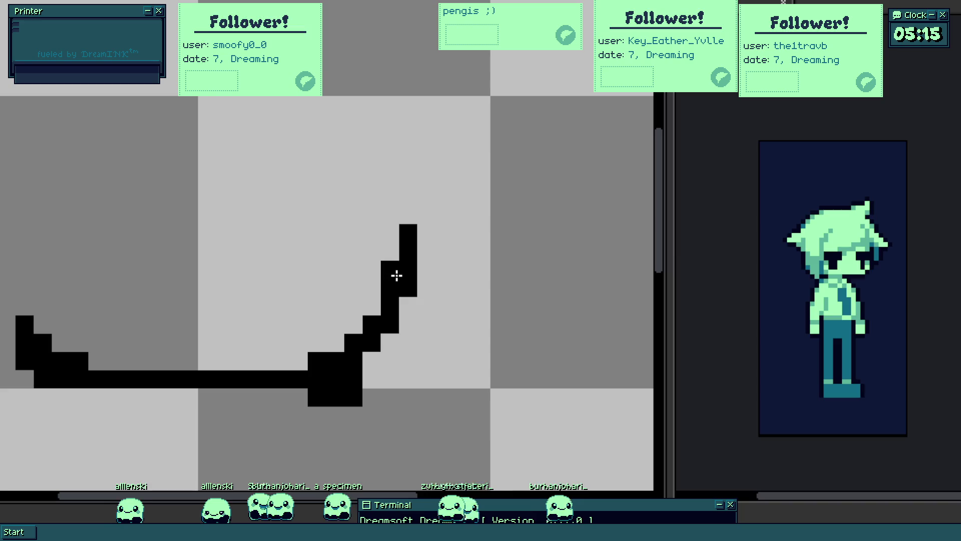
pyautogui.scroll(-2, 334, 384)
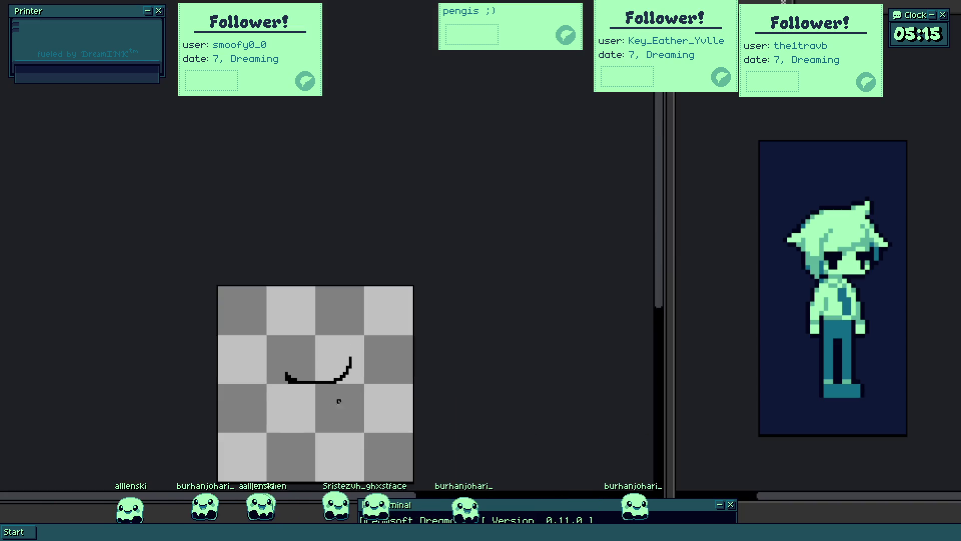
pyautogui.scroll(1, 348, 366)
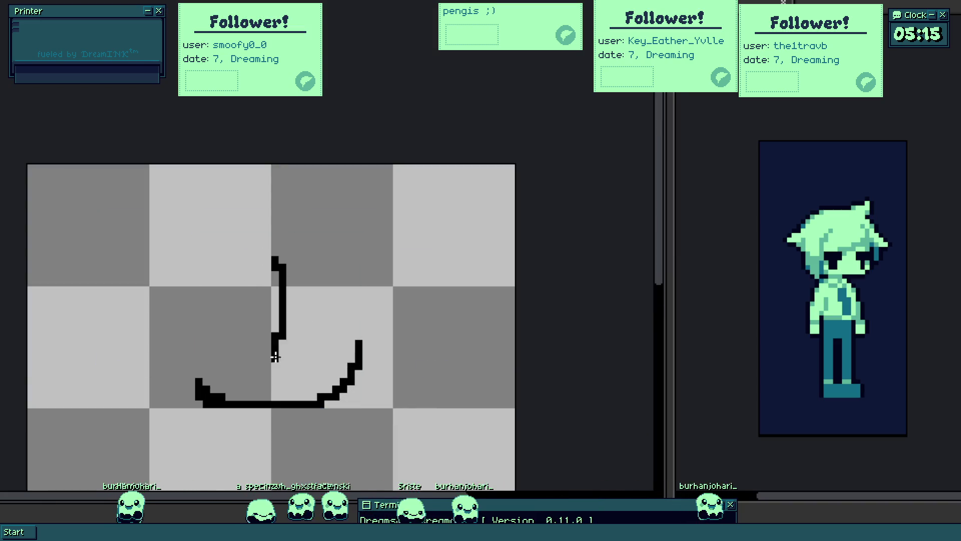
pyautogui.moveTo(265, 255); pyautogui.dragTo(289, 330)
pyautogui.scroll(1, 284, 341)
# - Paint a small black blob for the left eye and undo part of it
pyautogui.moveTo(203, 327)
pyautogui.mouseDown()
pyautogui.moveTo(223, 340)
pyautogui.moveTo(210, 316)
pyautogui.moveTo(244, 322)
pyautogui.moveTo(295, 291)
pyautogui.moveTo(318, 311)
pyautogui.mouseUp()
pyautogui.hotkey('ctrl', 'z')
pyautogui.scroll(-1, 244, 322)
pyautogui.scroll(1, 307, 338)
pyautogui.scroll(-1, 318, 310)
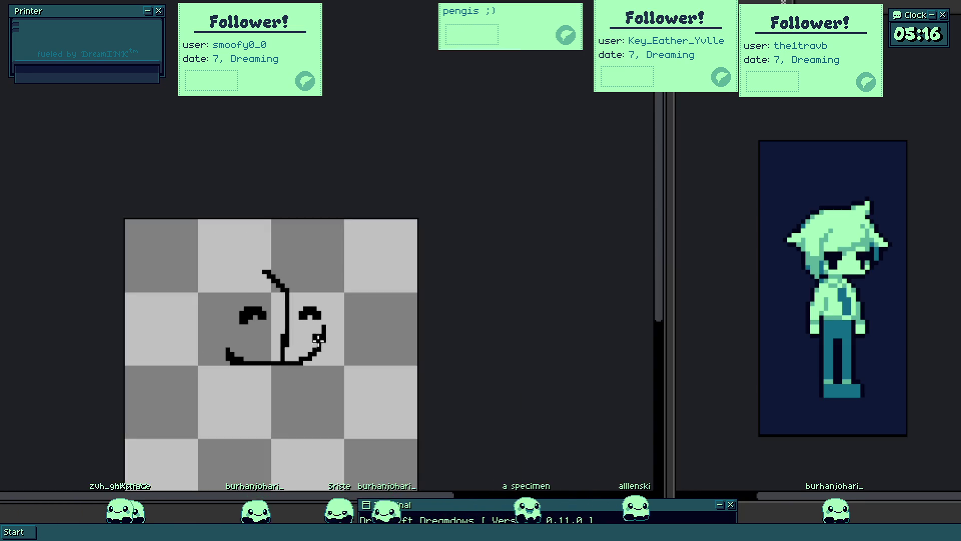
pyautogui.scroll(2, 326, 322)
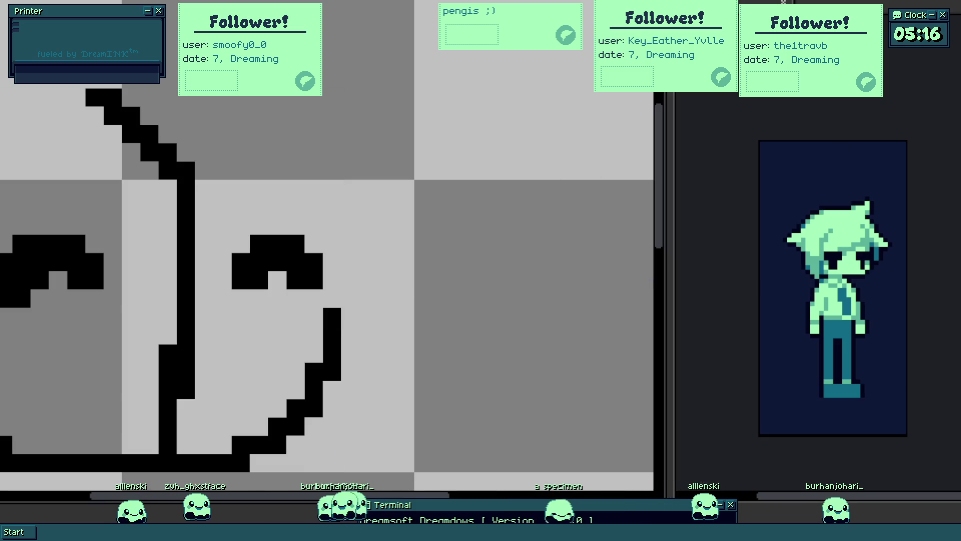
# - Redraw the head's right side as a taller vertical line with a diagonal tip
pyautogui.moveTo(306, 318); pyautogui.dragTo(277, 314)
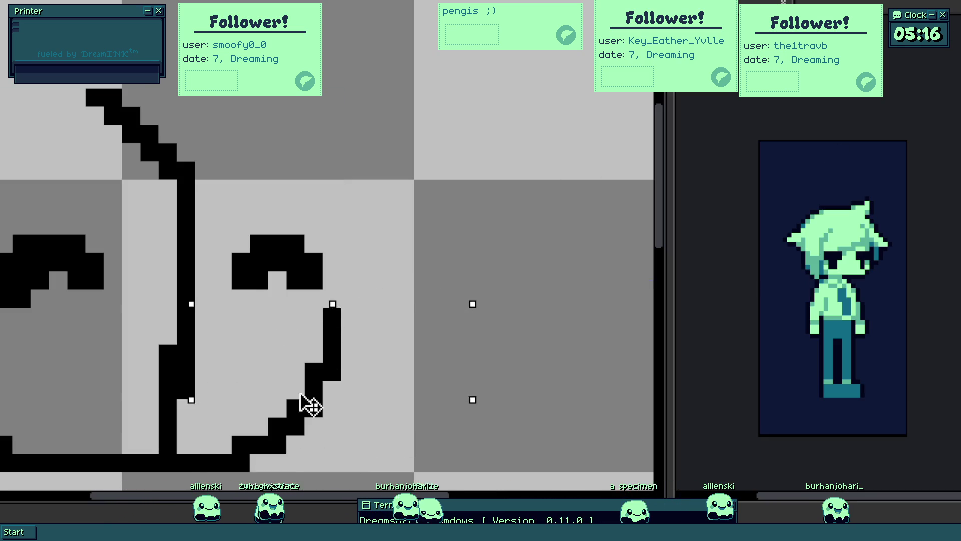
pyautogui.moveTo(311, 403); pyautogui.dragTo(275, 311)
pyautogui.moveTo(348, 300); pyautogui.dragTo(325, 144)
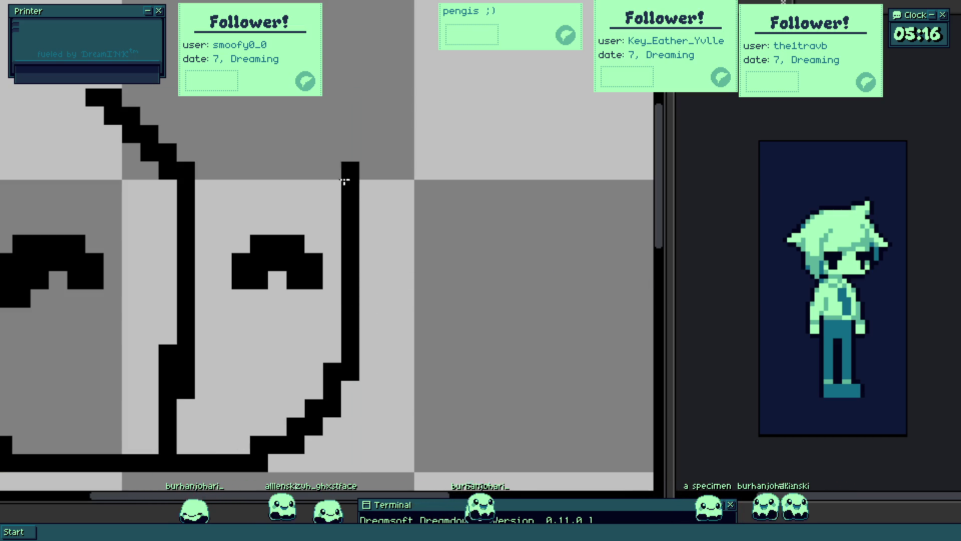
pyautogui.scroll(-1, 491, 247)
pyautogui.scroll(-1, 400, 255)
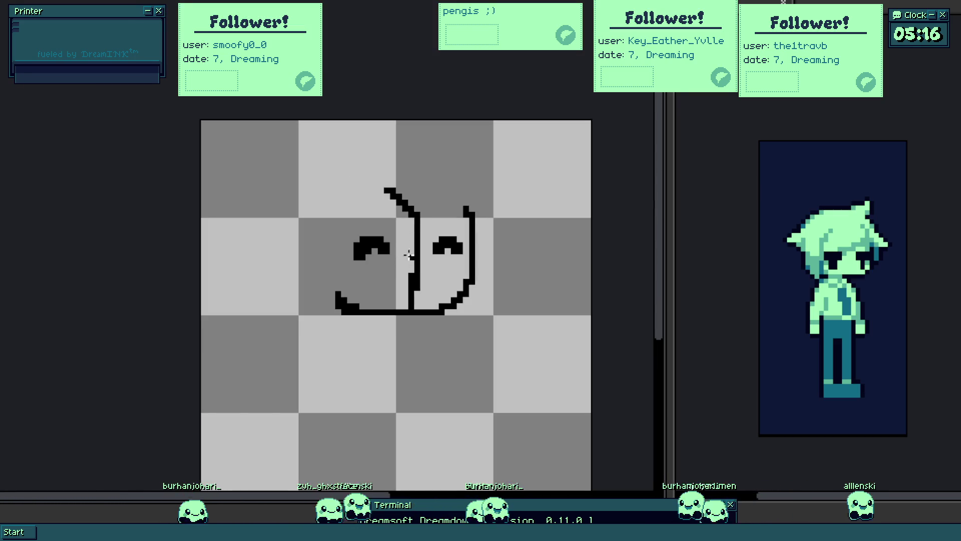
pyautogui.scroll(1, 454, 269)
pyautogui.scroll(1, 454, 269)
pyautogui.scroll(1, 461, 254)
pyautogui.scroll(1, 462, 215)
# - Fill gaps and erase stray pixels around both eyes to shape them as arches
pyautogui.click(484, 212)
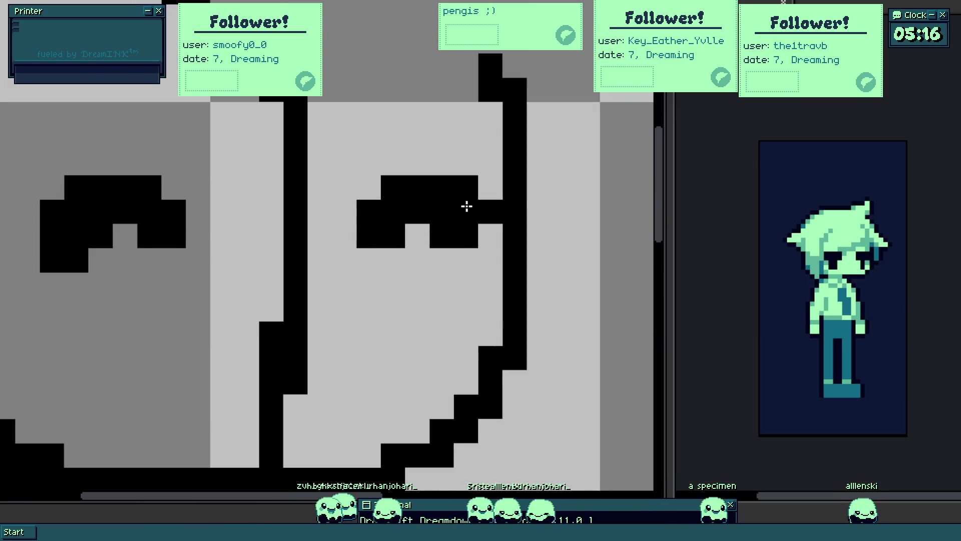
pyautogui.click(418, 237)
pyautogui.rightClick(442, 236)
pyautogui.moveTo(393, 260)
pyautogui.mouseDown()
pyautogui.moveTo(421, 259)
pyautogui.moveTo(394, 284)
pyautogui.mouseUp()
pyautogui.moveTo(101, 260)
pyautogui.mouseDown()
pyautogui.moveTo(122, 281)
pyautogui.moveTo(118, 236)
pyautogui.mouseUp()
pyautogui.rightClick(123, 281)
pyautogui.scroll(-6, 118, 256)
pyautogui.scroll(1, 181, 243)
pyautogui.scroll(2, 182, 226)
pyautogui.scroll(1, 218, 209)
pyautogui.scroll(1, 211, 212)
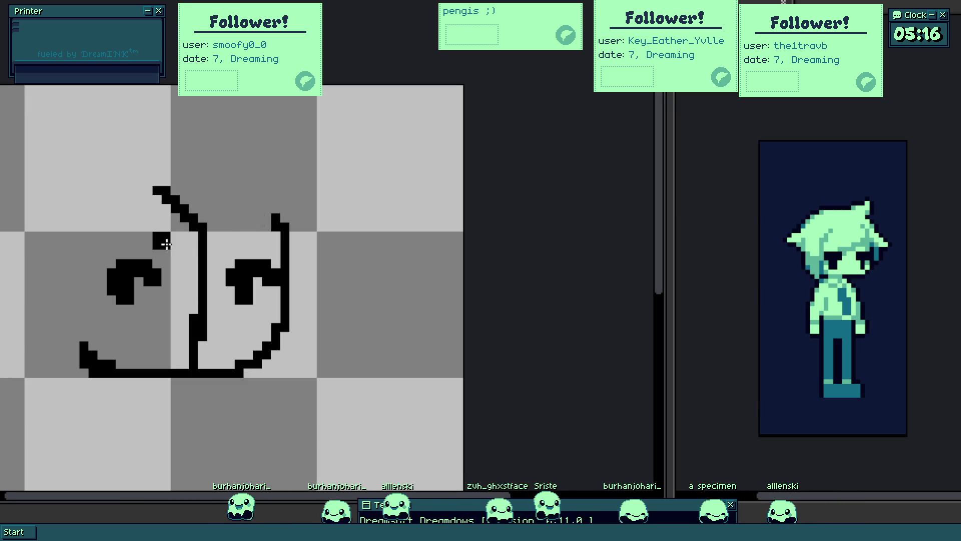
# - Cap the top of the head with a curve and draw a vertical stroke up from the left corner
pyautogui.moveTo(162, 182)
pyautogui.mouseDown()
pyautogui.moveTo(282, 222)
pyautogui.moveTo(83, 345)
pyautogui.moveTo(181, 322)
pyautogui.mouseUp()
pyautogui.hotkey('ctrl', 'z')
pyautogui.scroll(1, 181, 324)
pyautogui.moveTo(211, 353)
pyautogui.mouseDown()
pyautogui.moveTo(214, 247)
pyautogui.moveTo(209, 311)
pyautogui.moveTo(208, 278)
pyautogui.moveTo(187, 287)
pyautogui.mouseUp()
# - Hollow out the left loop with a 2x2 eraser and add a pixel row beneath it
pyautogui.press('e')
pyautogui.press(']')
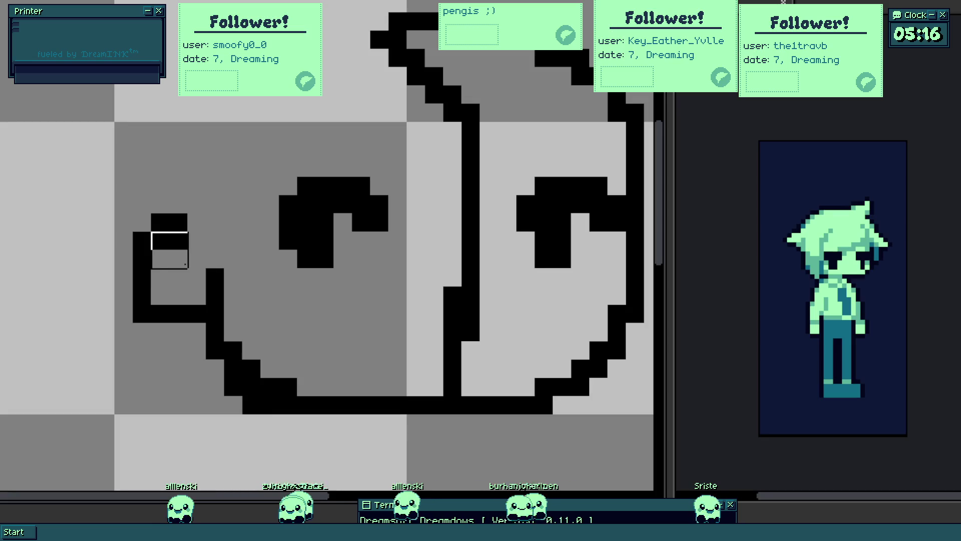
pyautogui.click(188, 304)
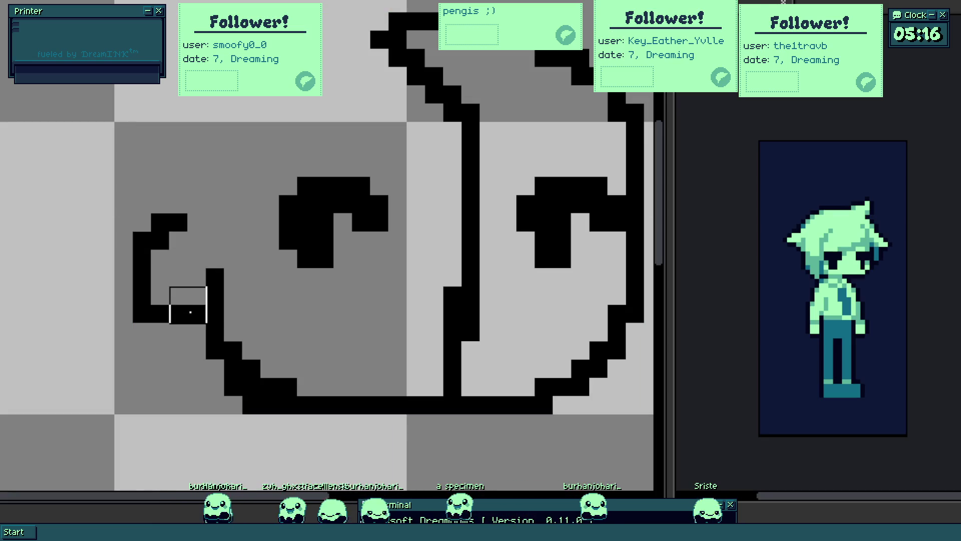
pyautogui.press('b')
pyautogui.moveTo(172, 326); pyautogui.dragTo(203, 325)
pyautogui.scroll(-5, 202, 326)
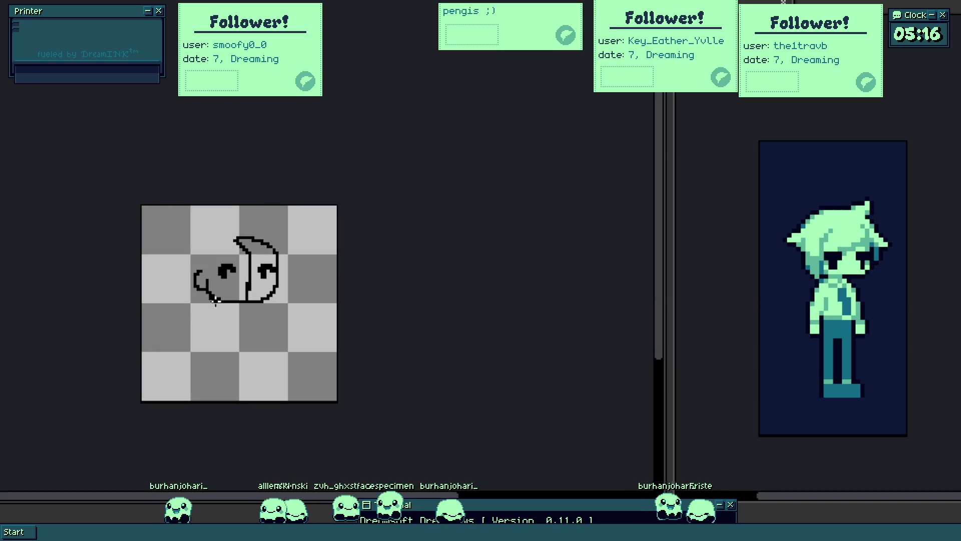
pyautogui.scroll(5, 215, 305)
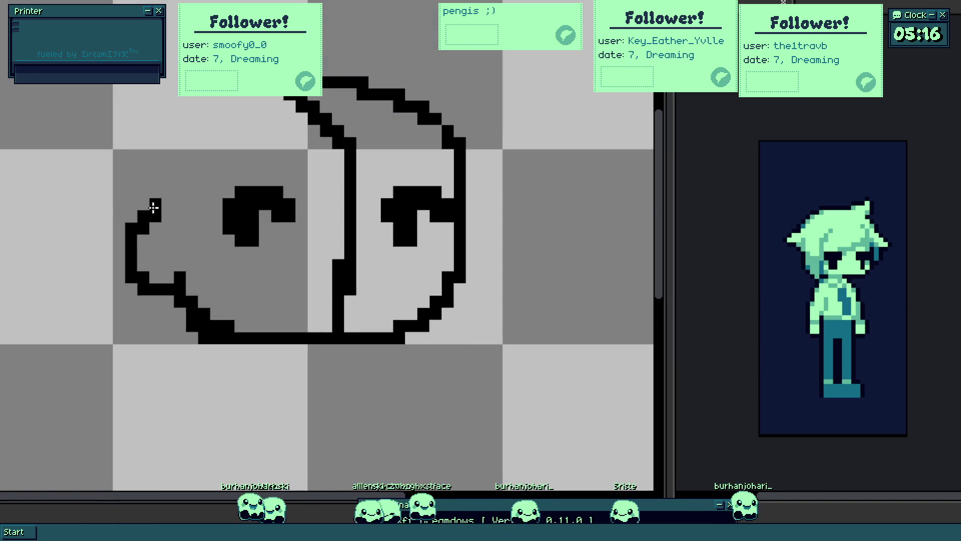
# - Trim the block above the top-left curve, extend the top row, and shorten the vertical stroke
pyautogui.rightClick(154, 205)
pyautogui.click(166, 217)
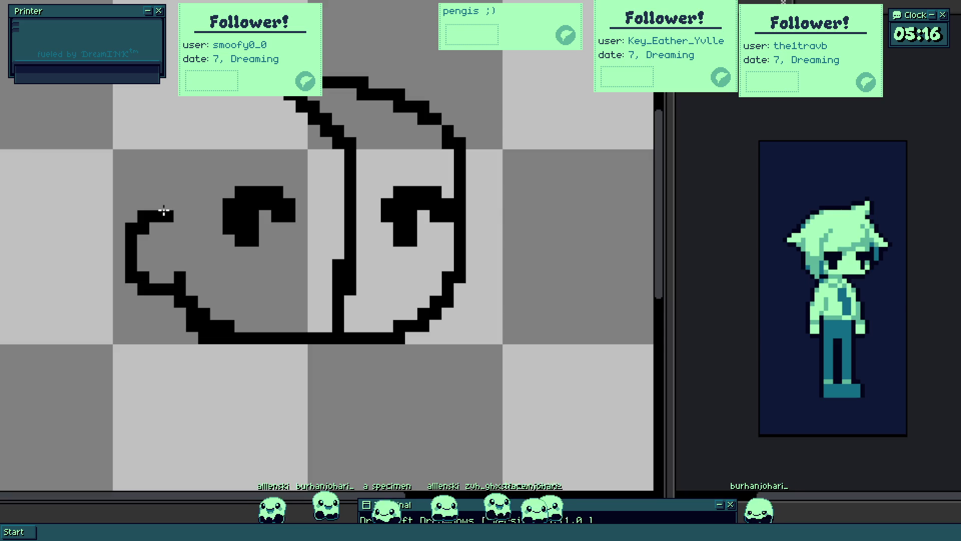
pyautogui.rightClick(180, 153)
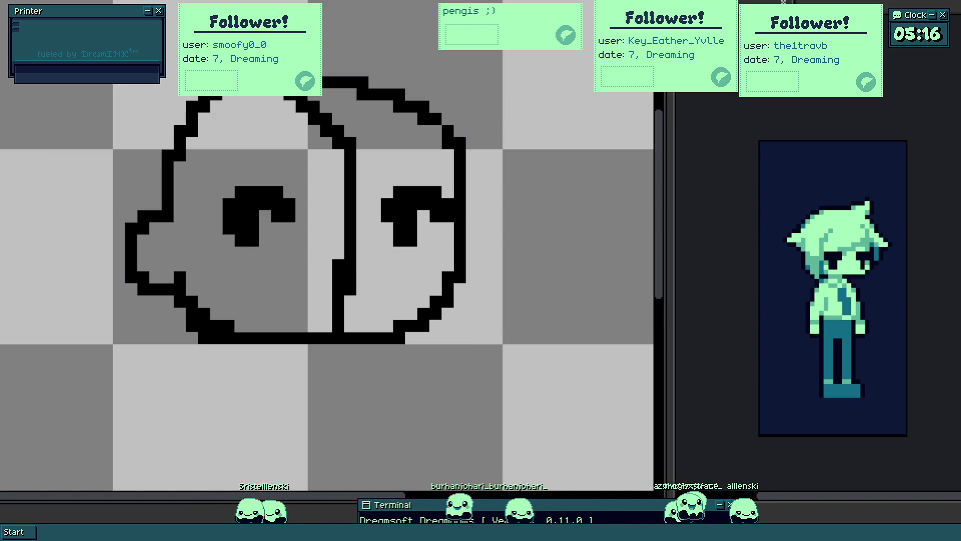
pyautogui.scroll(-5, 268, 124)
pyautogui.scroll(2, 248, 206)
pyautogui.scroll(2, 242, 210)
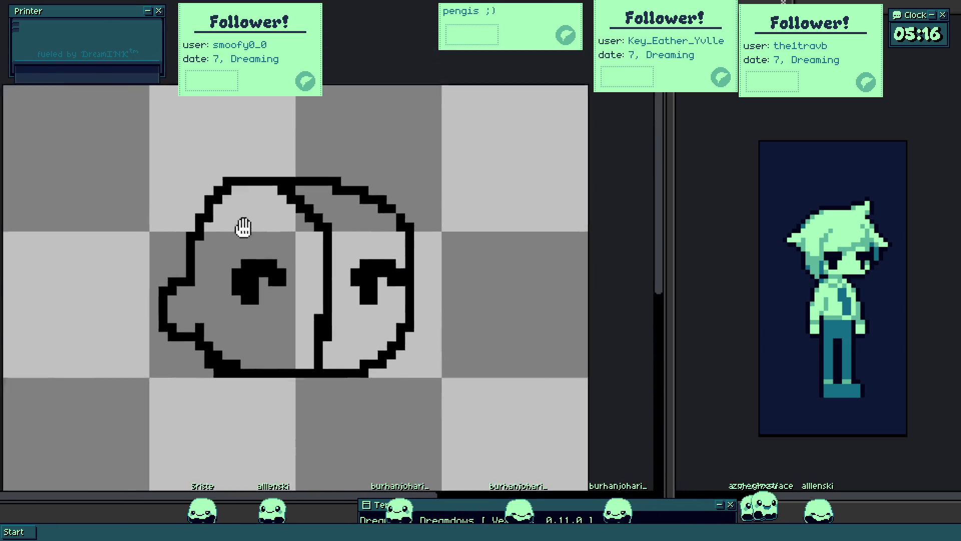
pyautogui.scroll(2, 162, 219)
# - Refine the left edge and top-left corner of the outline and remove a stray top pixel
pyautogui.moveTo(163, 218); pyautogui.dragTo(151, 256)
pyautogui.click(236, 138)
pyautogui.click(251, 173)
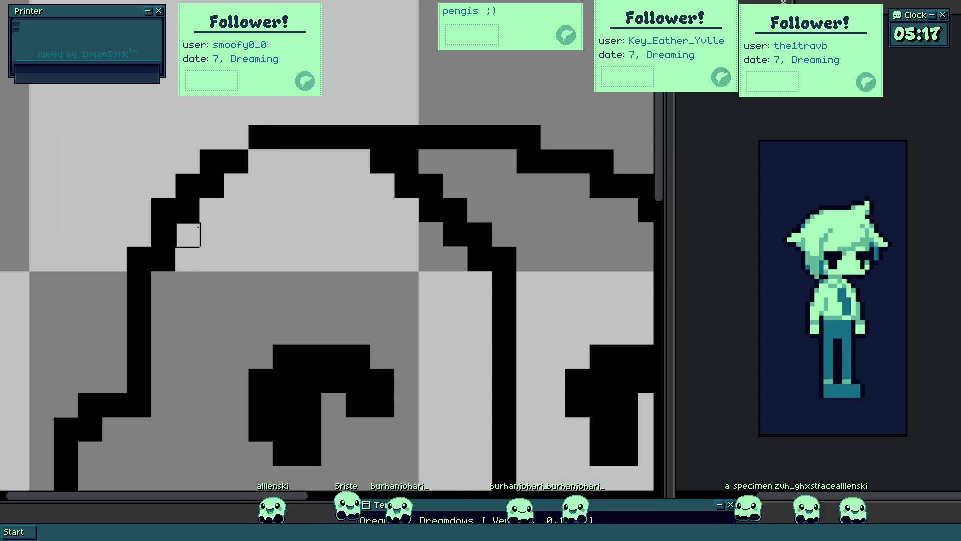
pyautogui.scroll(-3, 254, 164)
pyautogui.scroll(2, 373, 161)
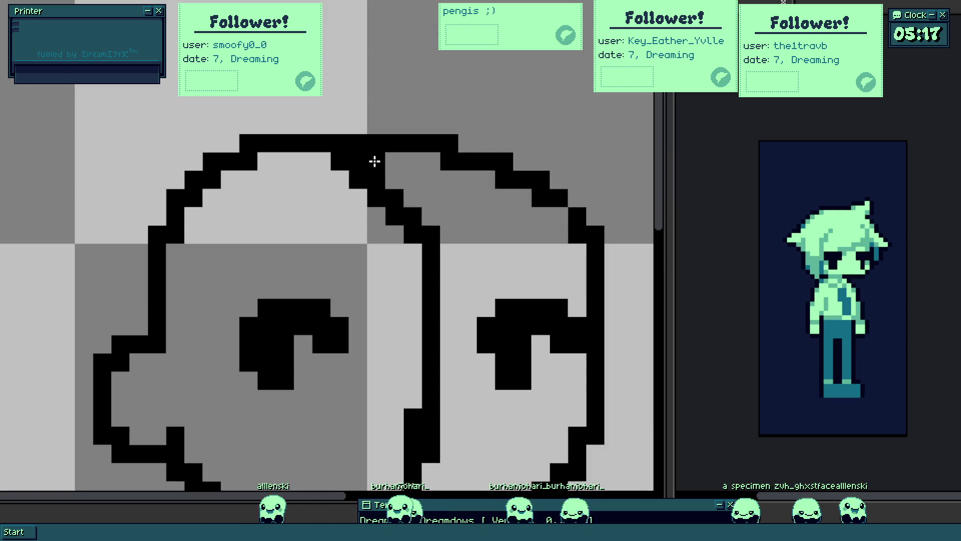
pyautogui.click(358, 180)
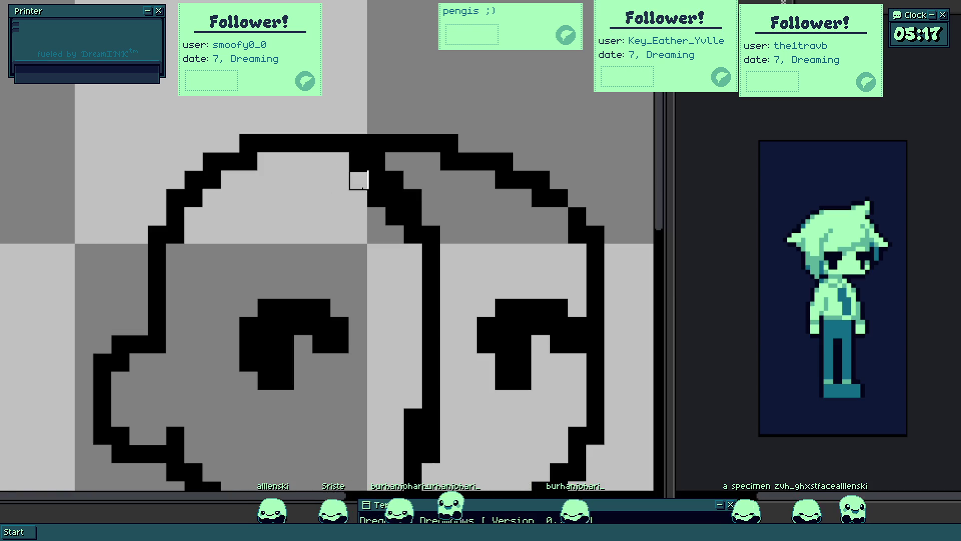
pyautogui.scroll(-3, 421, 285)
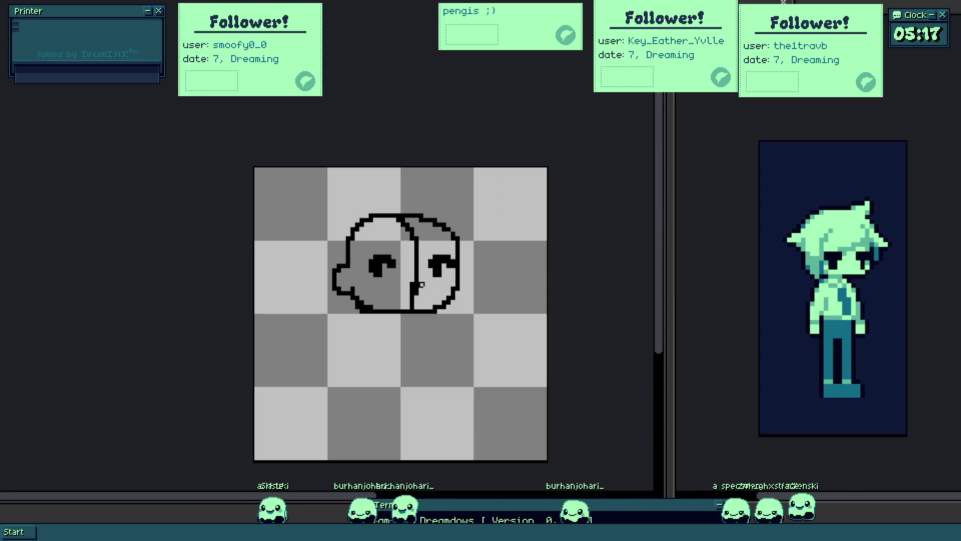
pyautogui.scroll(2, 393, 278)
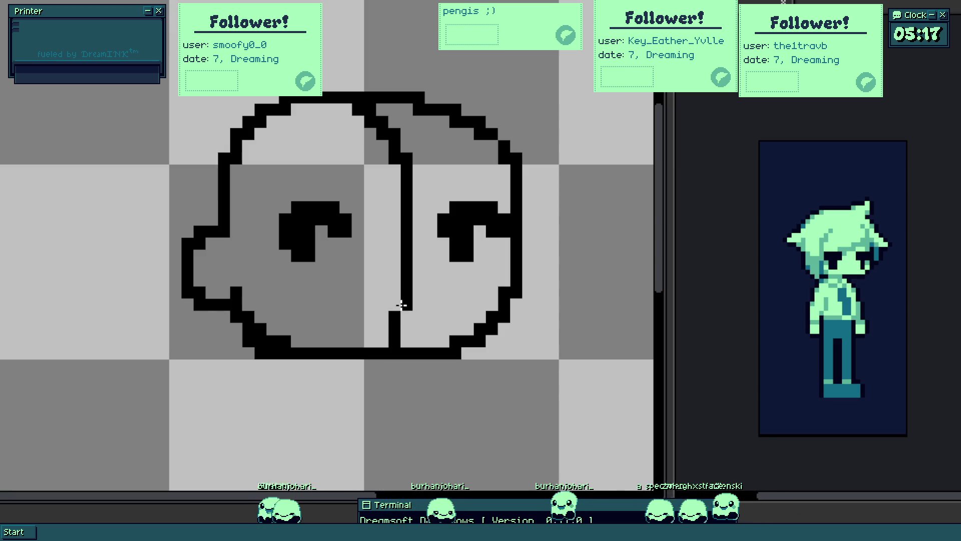
# - Select part of the face to move it, then revert and drop the selection
pyautogui.moveTo(619, 176)
pyautogui.mouseDown()
pyautogui.moveTo(409, 183)
pyautogui.moveTo(409, 194)
pyautogui.mouseUp()
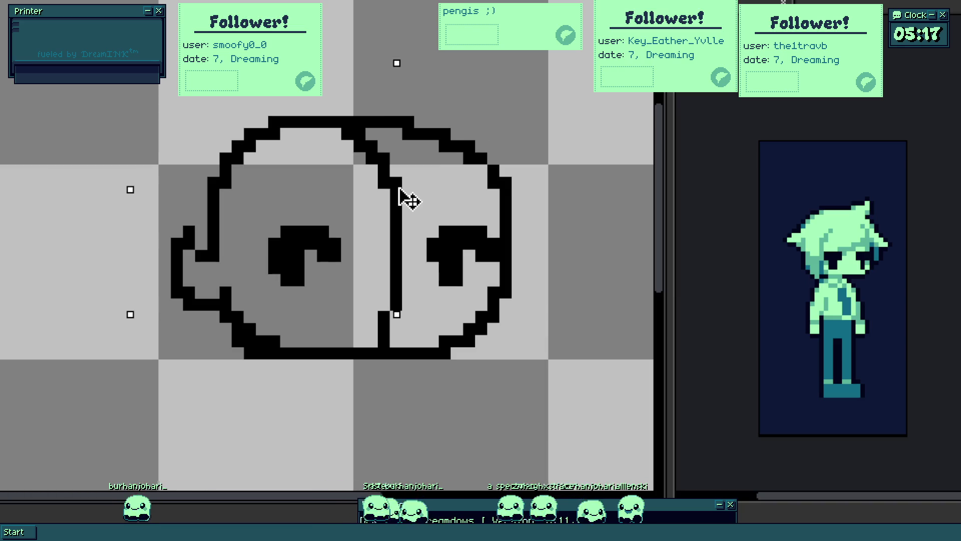
pyautogui.hotkey('ctrl', 'z')
pyautogui.hotkey('ctrl', 'd')
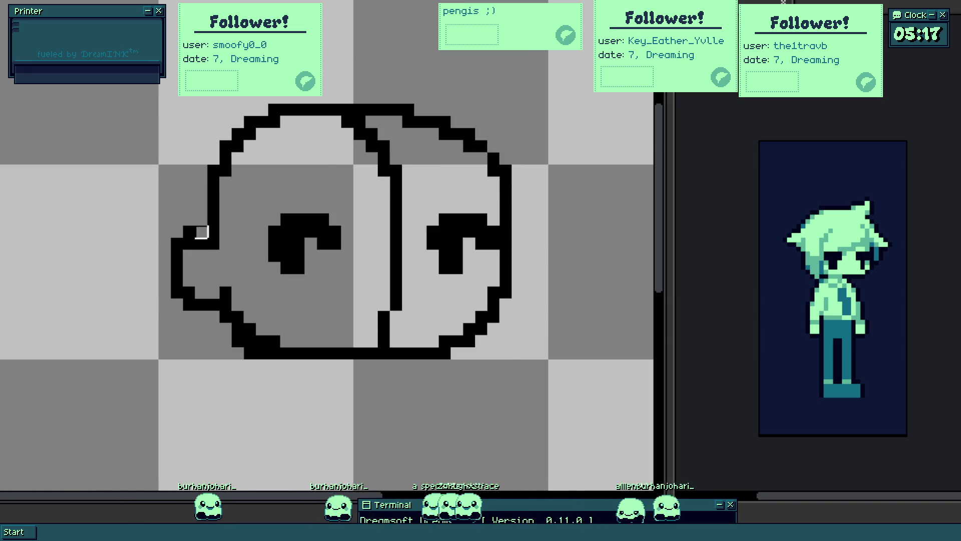
# - Erase stray pixels on the left outline and at the left eye's top-right
pyautogui.click(201, 244)
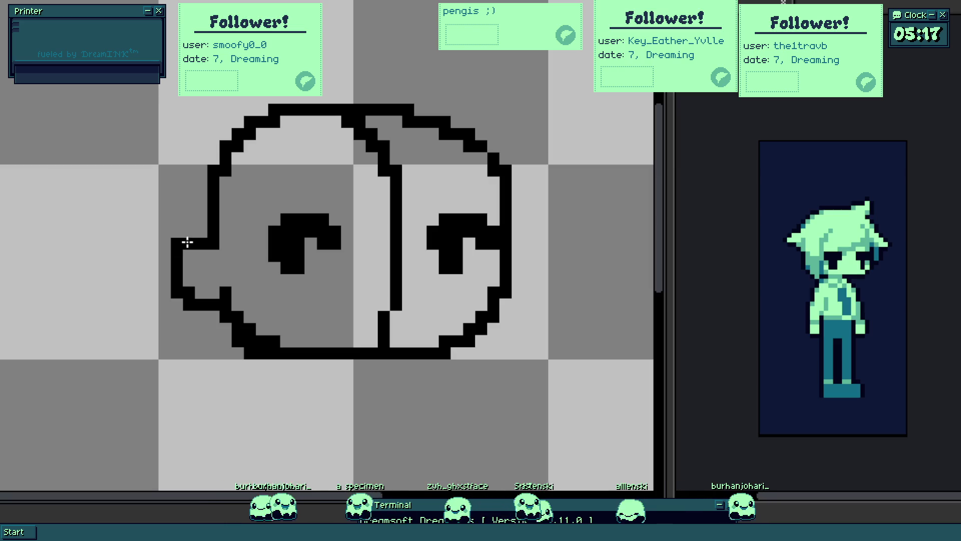
pyautogui.scroll(-2, 188, 240)
pyautogui.scroll(3, 240, 238)
pyautogui.click(277, 275)
pyautogui.scroll(-2, 333, 330)
pyautogui.hscroll(2, 315, 327)
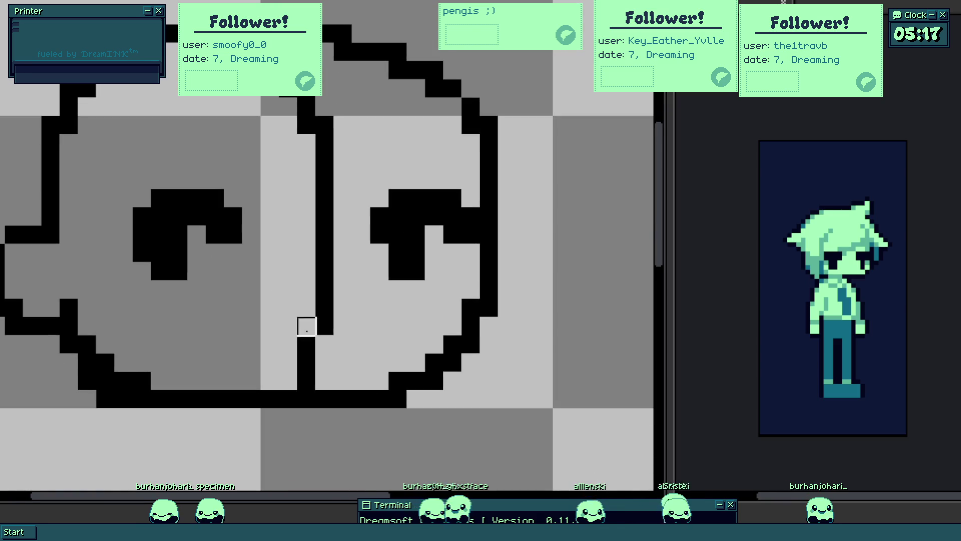
# - Add a small black mouth below the nose and erase the lower part of the nose line
pyautogui.click(281, 384)
pyautogui.click(324, 368)
pyautogui.moveTo(315, 336); pyautogui.dragTo(305, 203)
pyautogui.scroll(-2, 295, 321)
pyautogui.scroll(-2, 311, 340)
pyautogui.scroll(3, 317, 325)
# - Fill the left eye solid black, trim its lower edge, and fill the remaining light cell
pyautogui.moveTo(232, 315)
pyautogui.mouseDown()
pyautogui.moveTo(219, 316)
pyautogui.moveTo(235, 279)
pyautogui.mouseUp()
pyautogui.rightClick(163, 313)
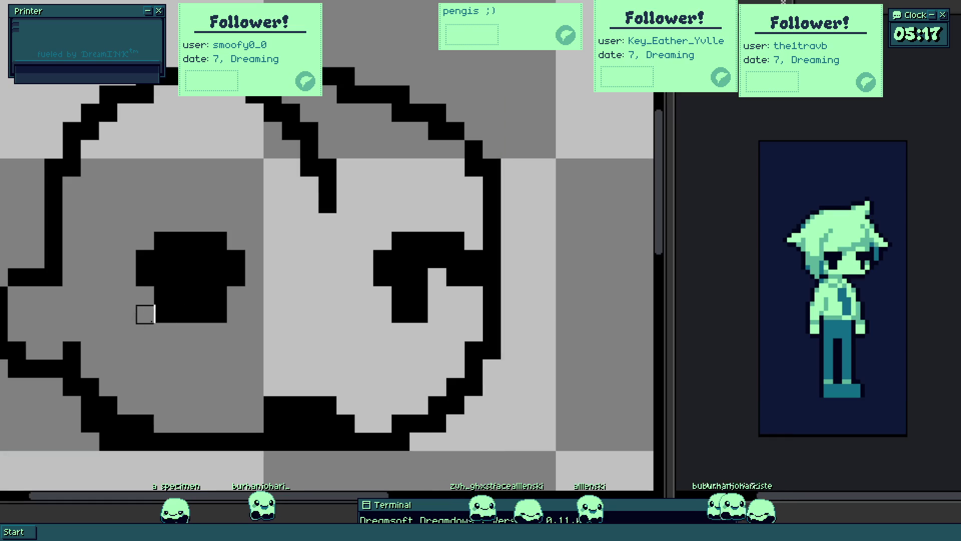
pyautogui.click(263, 262)
pyautogui.hotkey('ctrl', 'z')
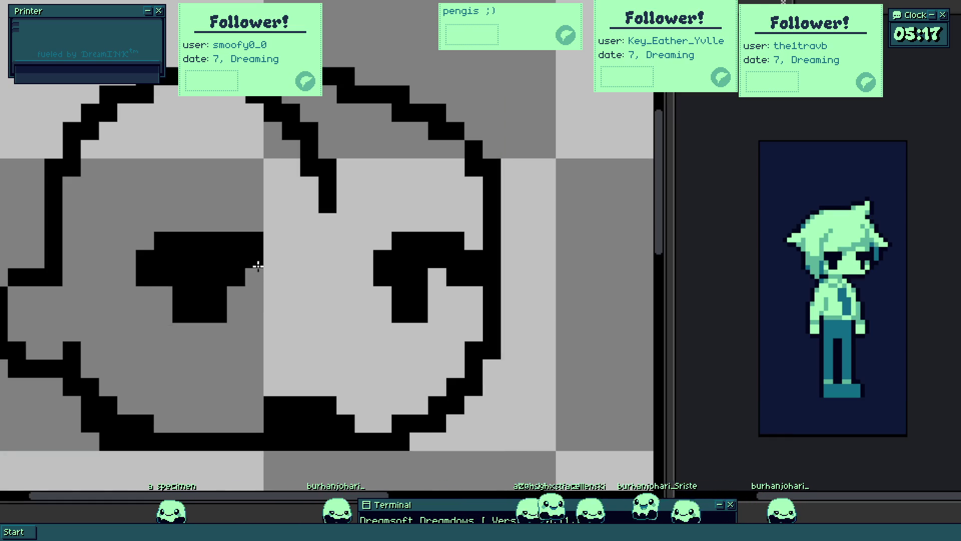
pyautogui.click(436, 276)
pyautogui.scroll(-2, 439, 301)
pyautogui.scroll(-1, 450, 320)
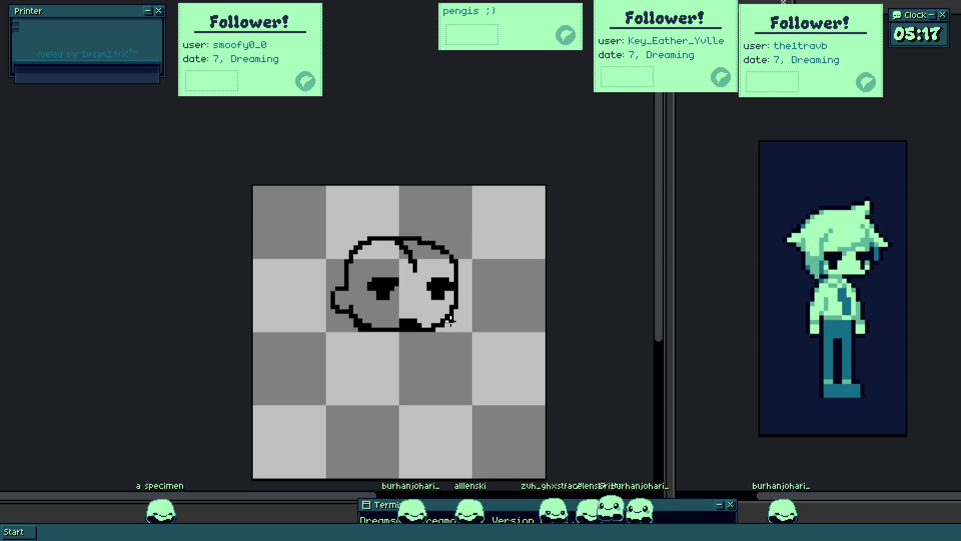
pyautogui.scroll(1, 412, 295)
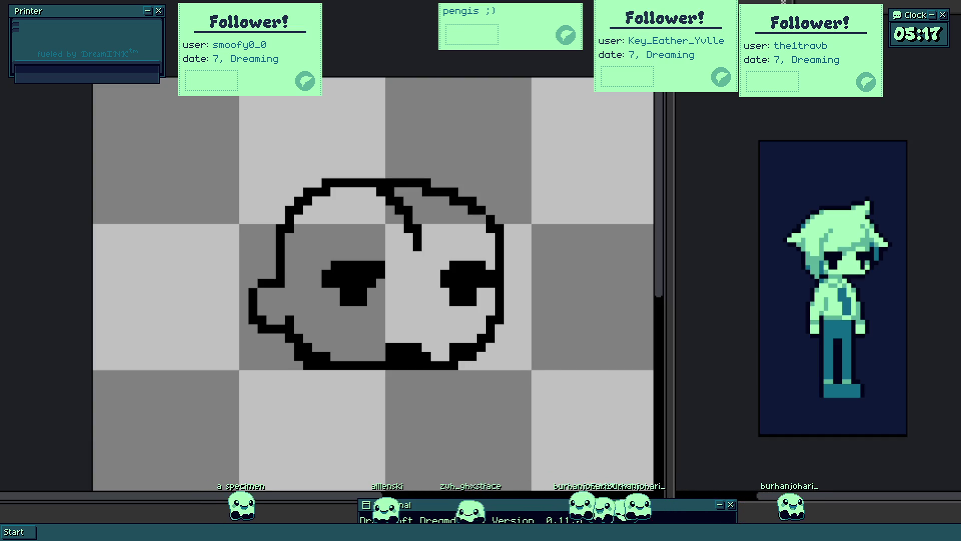
pyautogui.scroll(2, 468, 332)
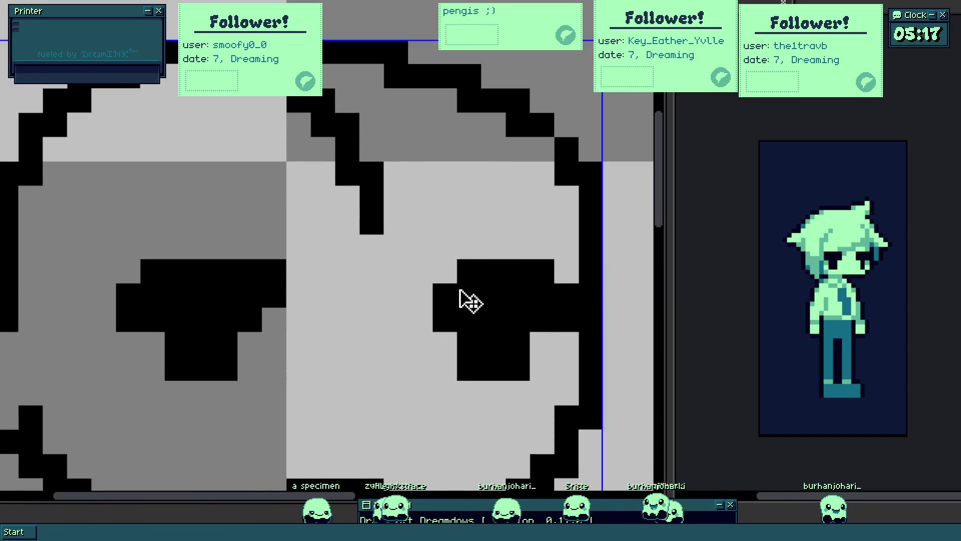
# - Flatten the tops of both eyes and add black cells to their lower parts and edges
pyautogui.moveTo(465, 293); pyautogui.dragTo(516, 268)
pyautogui.click(539, 359)
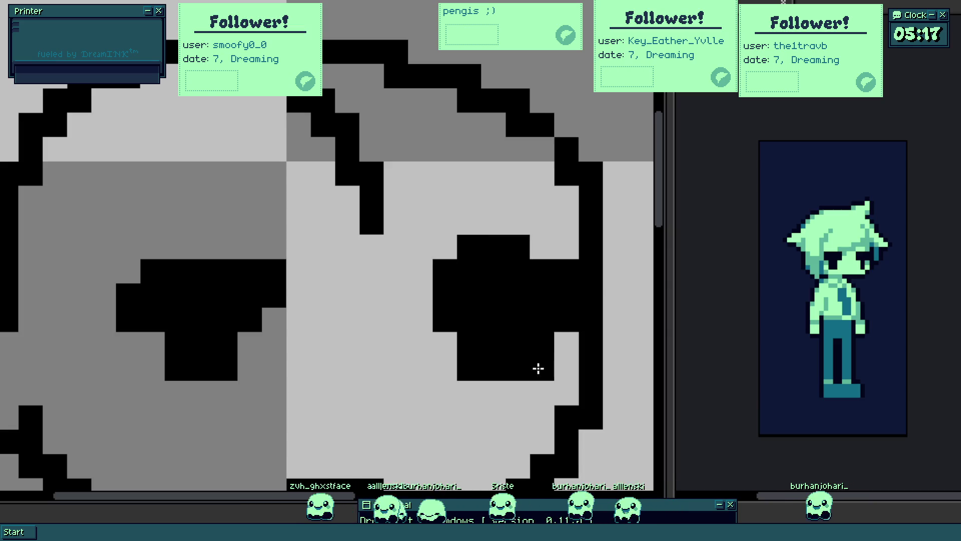
pyautogui.click(247, 361)
pyautogui.click(293, 301)
pyautogui.moveTo(200, 248); pyautogui.dragTo(223, 262)
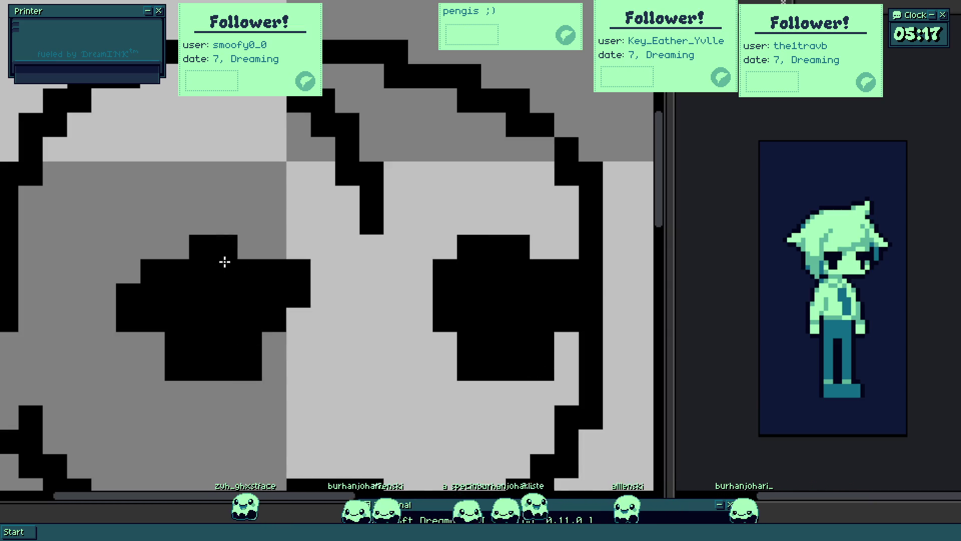
pyautogui.scroll(-2, 280, 304)
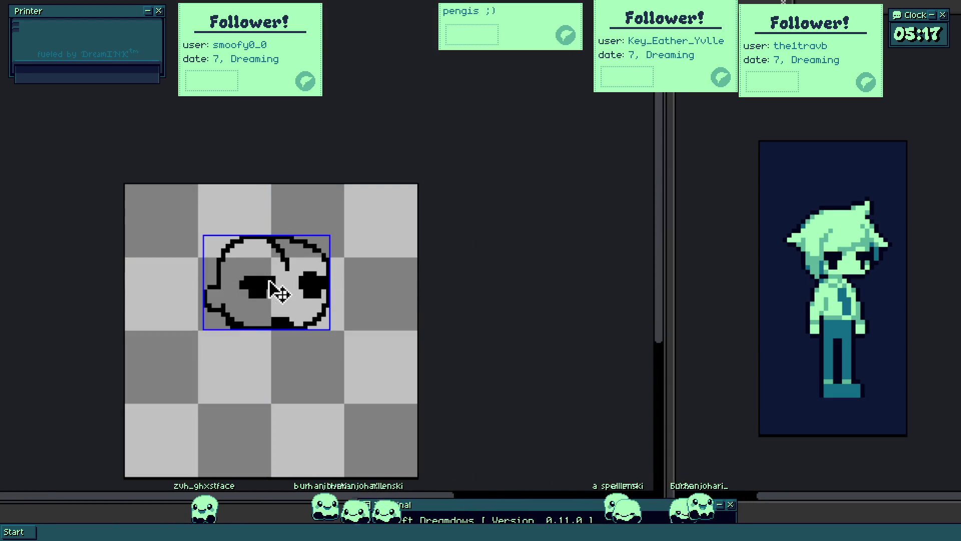
pyautogui.scroll(2, 260, 282)
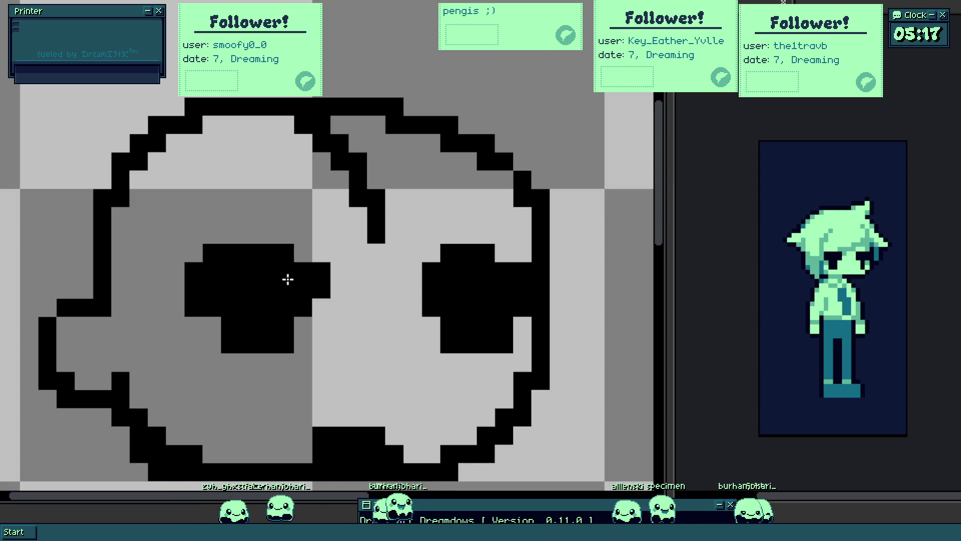
pyautogui.scroll(-2, 286, 279)
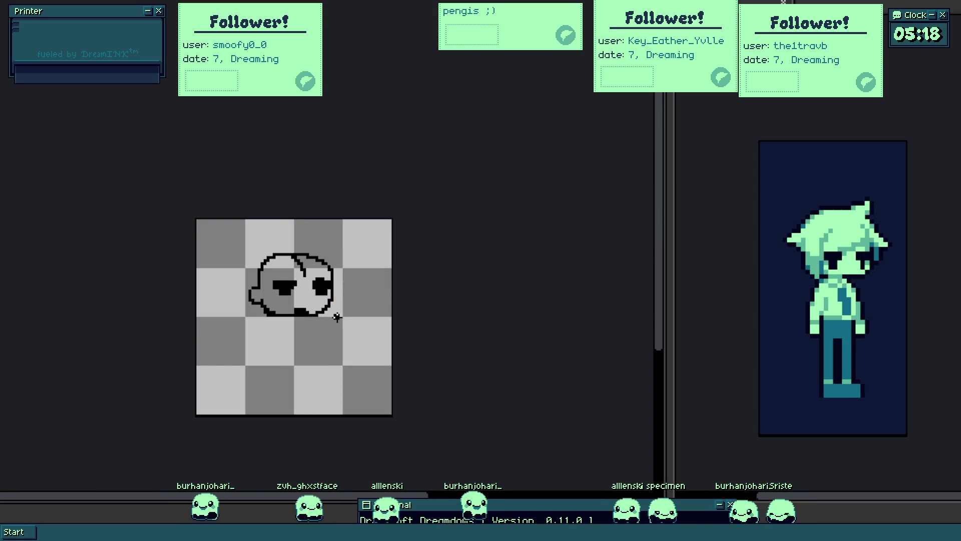
pyautogui.scroll(2, 331, 305)
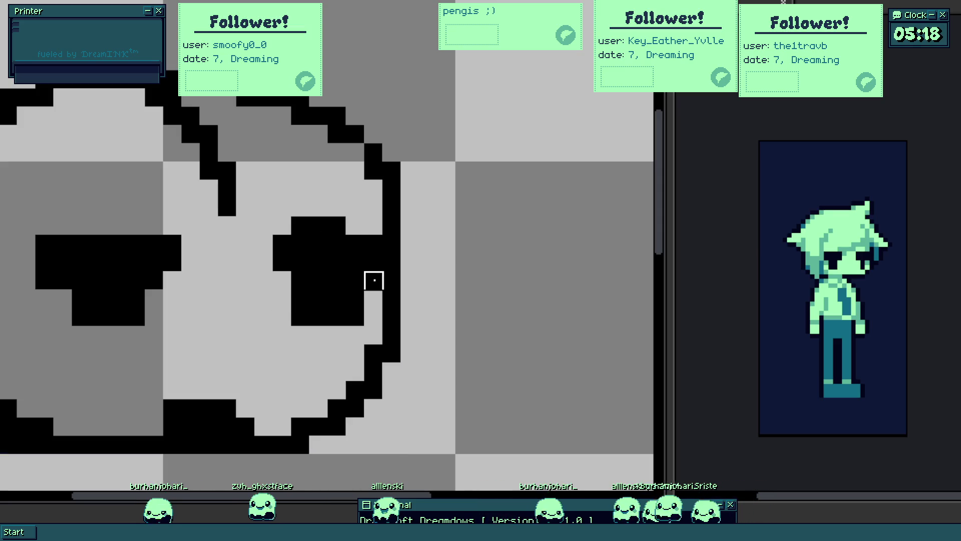
pyautogui.scroll(-3, 154, 299)
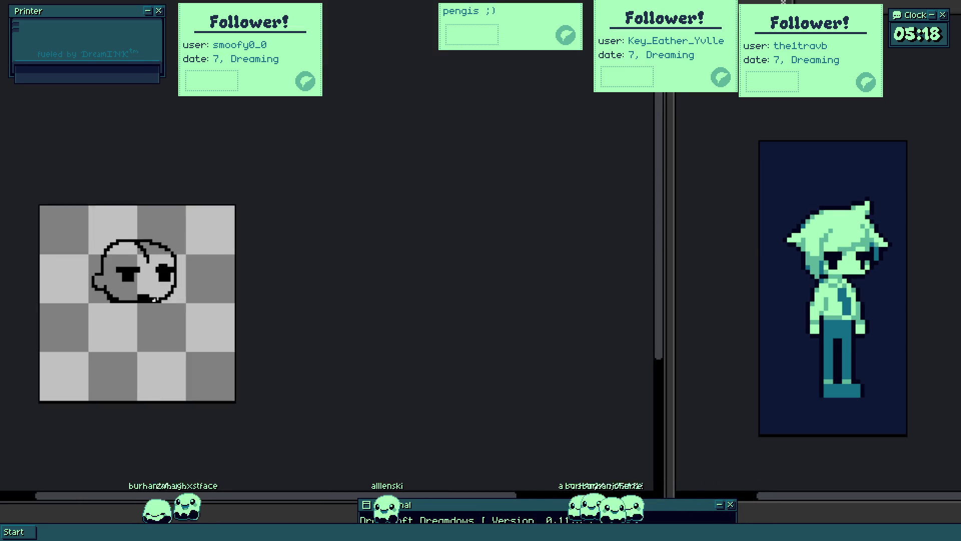
pyautogui.scroll(2, 174, 301)
pyautogui.moveTo(164, 294); pyautogui.dragTo(203, 296)
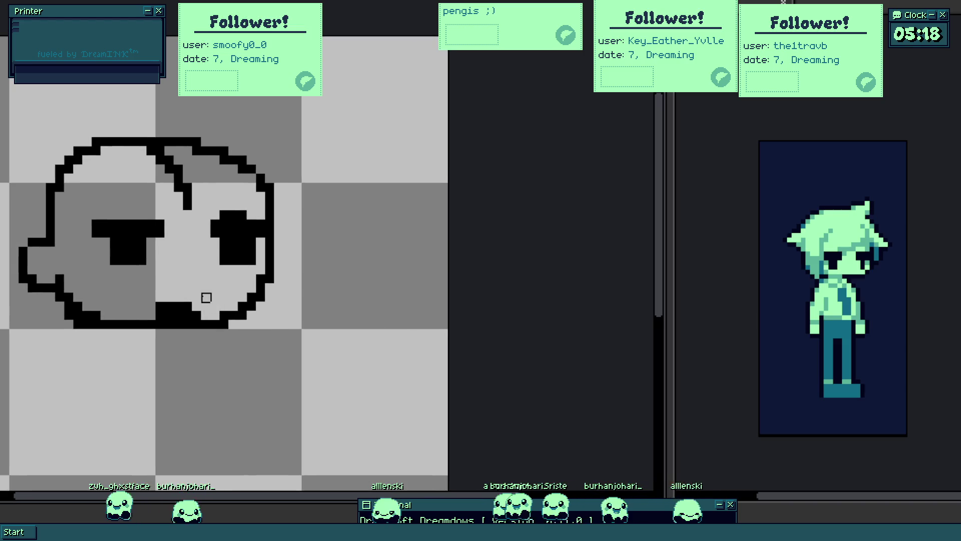